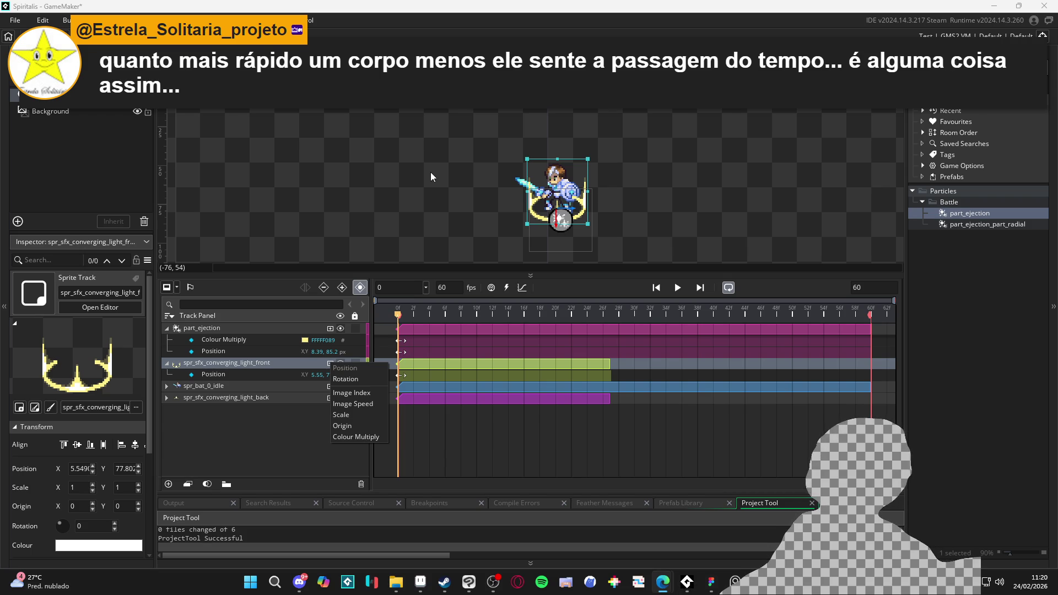
# - Select the back converging-light and spr_bat_0_idle sprite tracks in the sequence
pyautogui.click(431, 176)
pyautogui.click(592, 197)
pyautogui.click(652, 193)
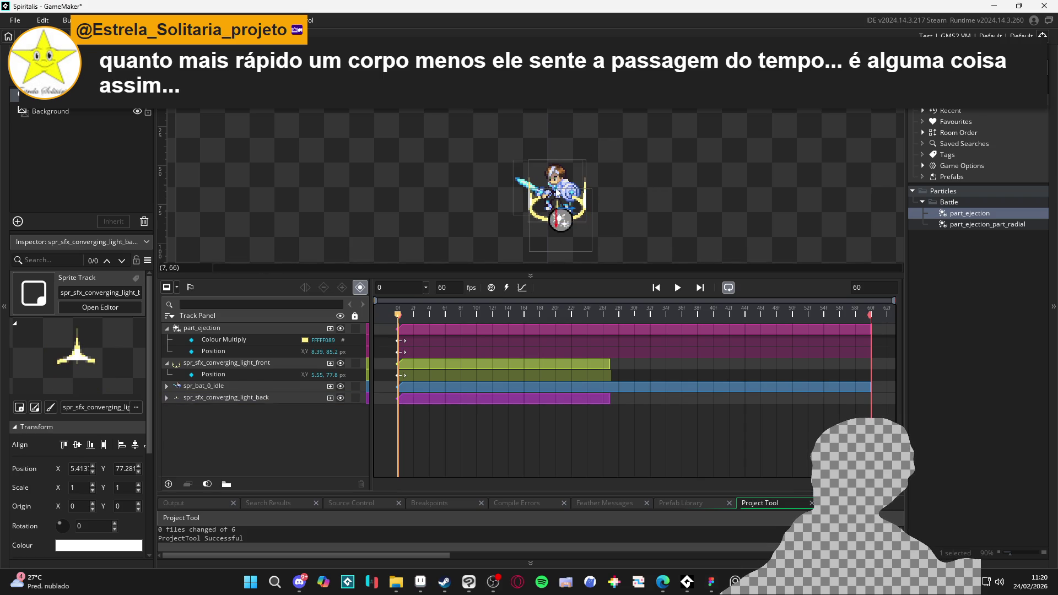
pyautogui.click(532, 177)
pyautogui.click(600, 204)
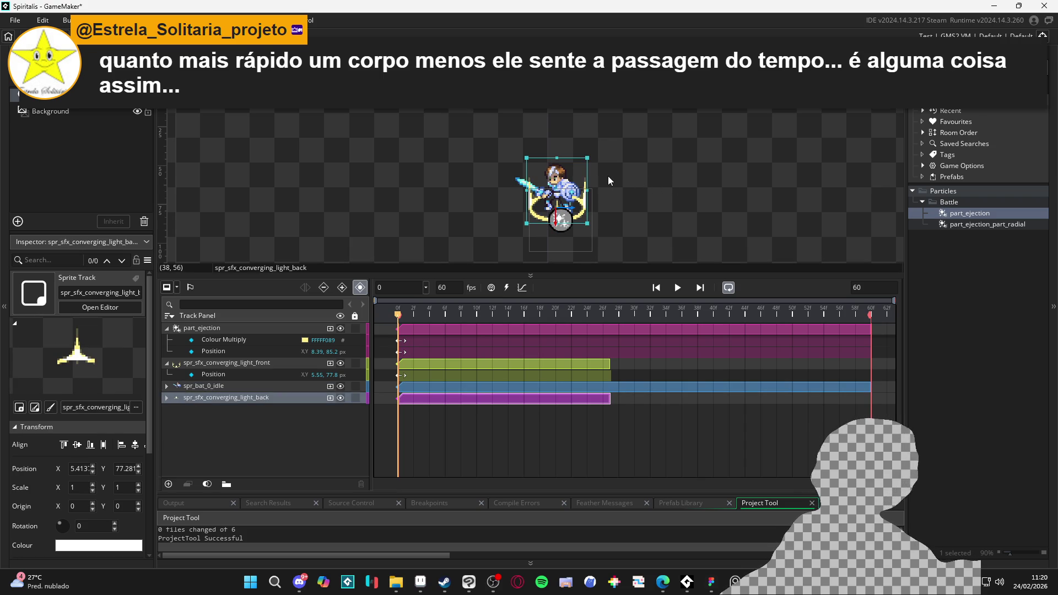
pyautogui.click(563, 179)
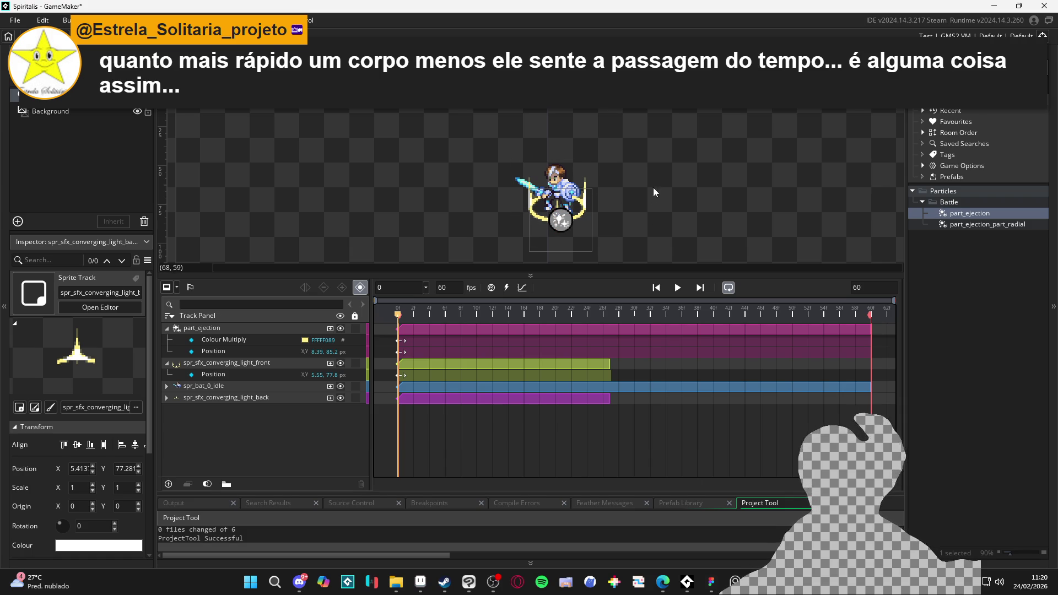
# - Preview the sequence, rewind to frame 0, and add an Image Index track to the front light
pyautogui.press('space')
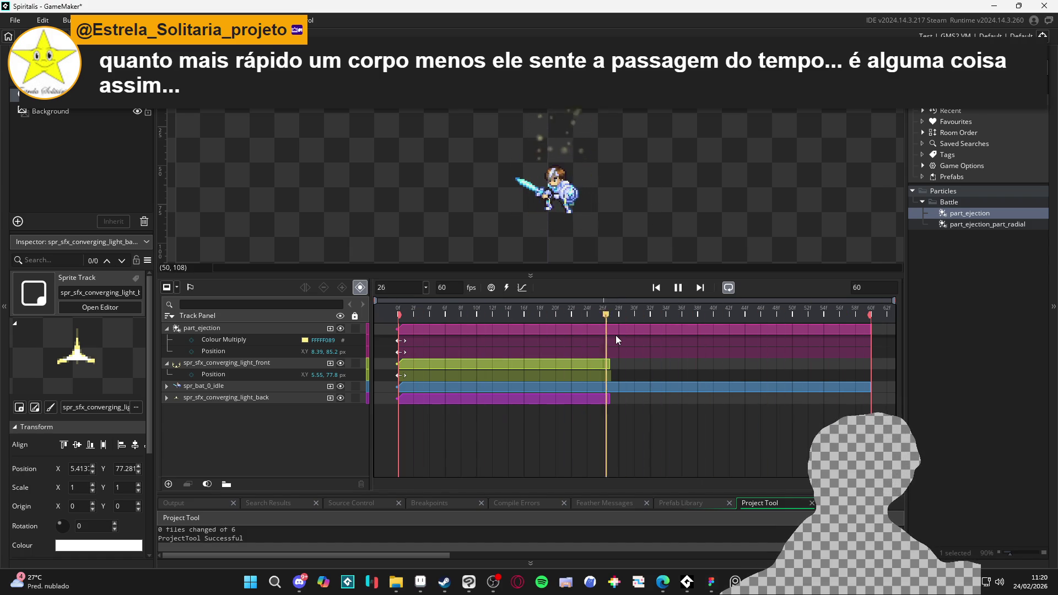
pyautogui.press('space')
pyautogui.moveTo(435, 309); pyautogui.dragTo(395, 309)
pyautogui.click(330, 365)
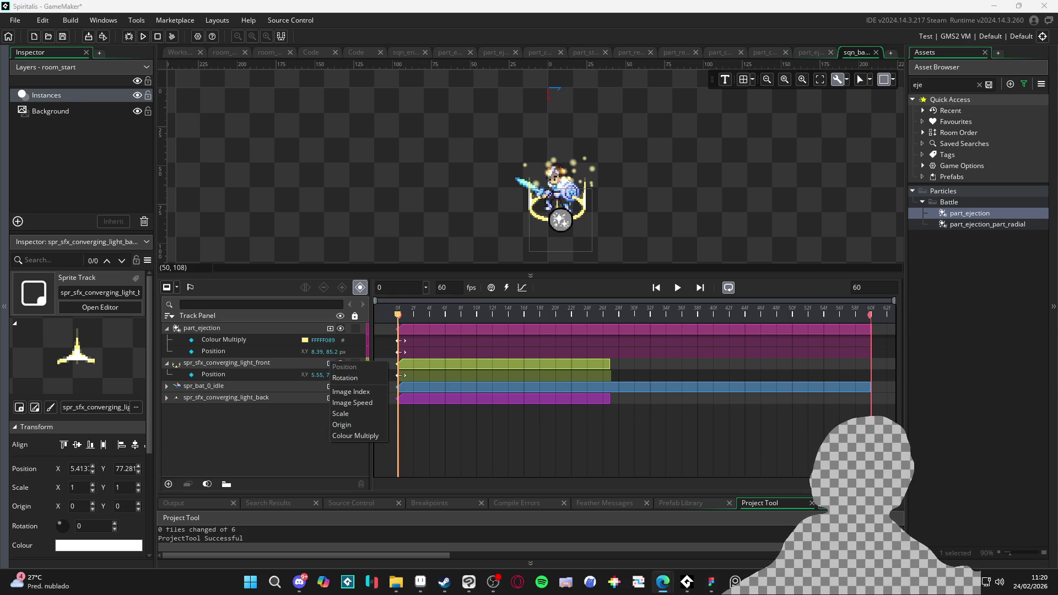
pyautogui.click(363, 393)
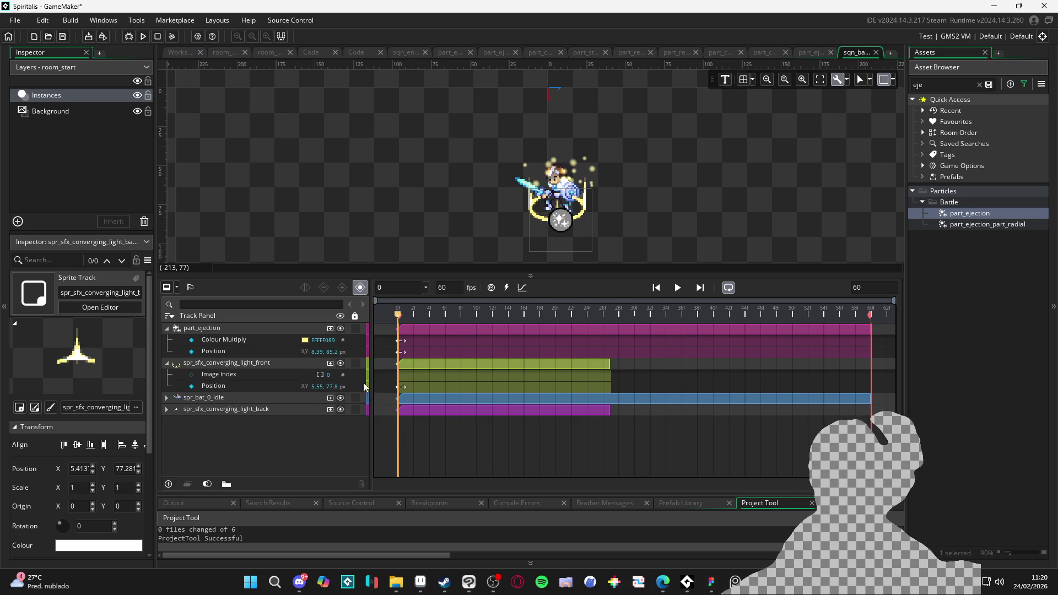
# - Replace the front light's Image Index track with an Image Speed track keyed at frame 0
pyautogui.click(191, 374)
pyautogui.click(192, 375)
pyautogui.press('Delete')
pyautogui.click(330, 363)
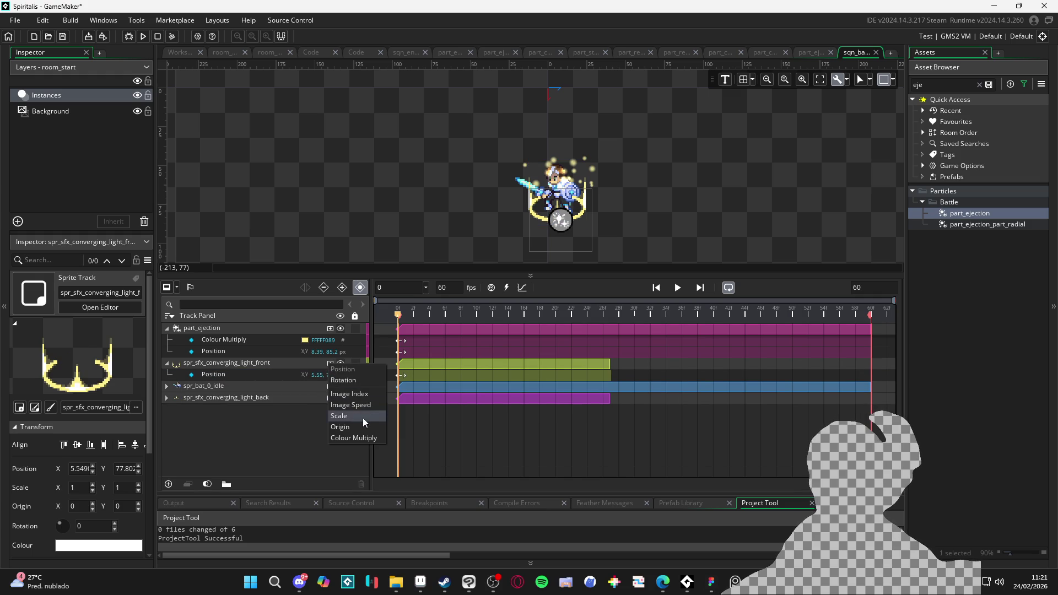
pyautogui.click(345, 405)
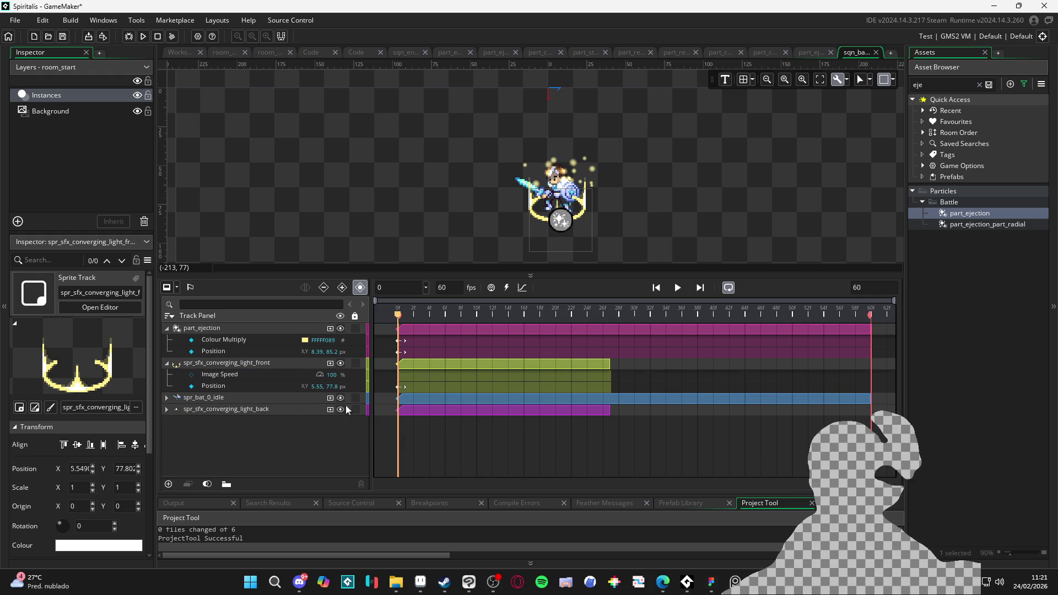
pyautogui.click(191, 375)
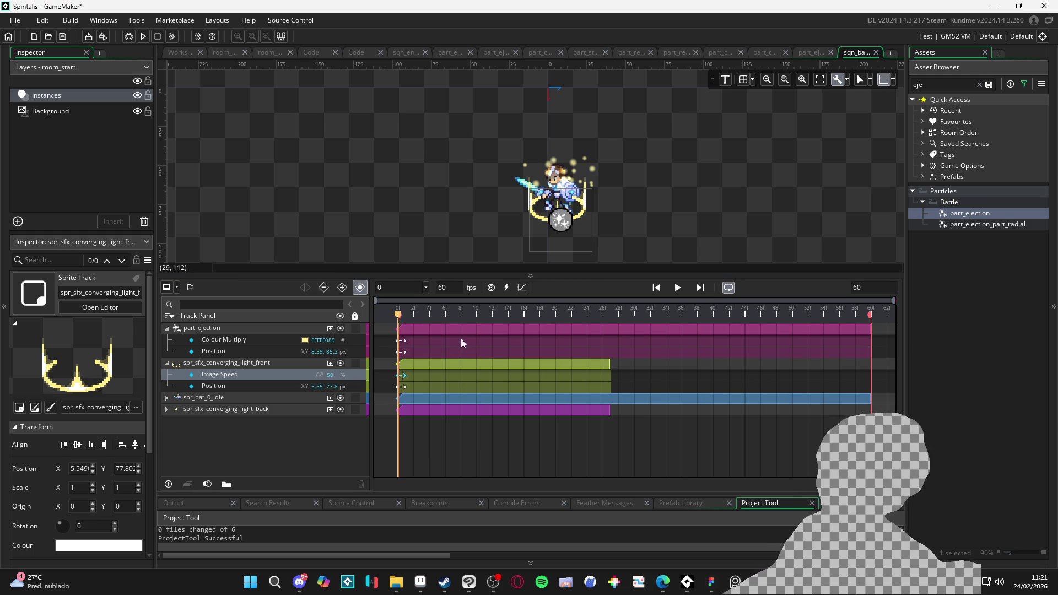
# - Play the sequence to preview the front light at 50% image speed
pyautogui.press('space')
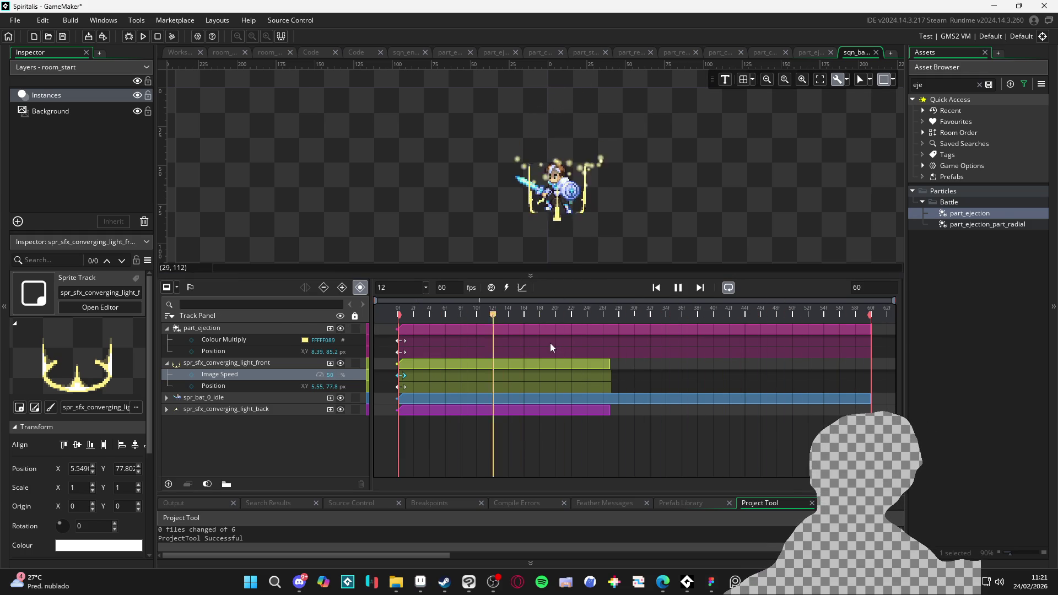
pyautogui.press('space')
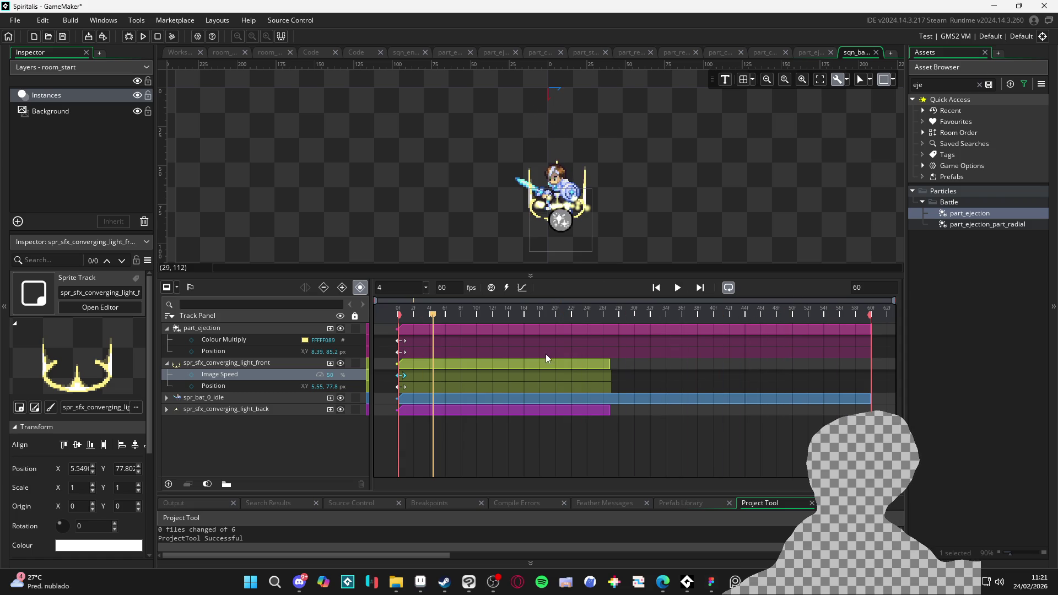
pyautogui.press('space')
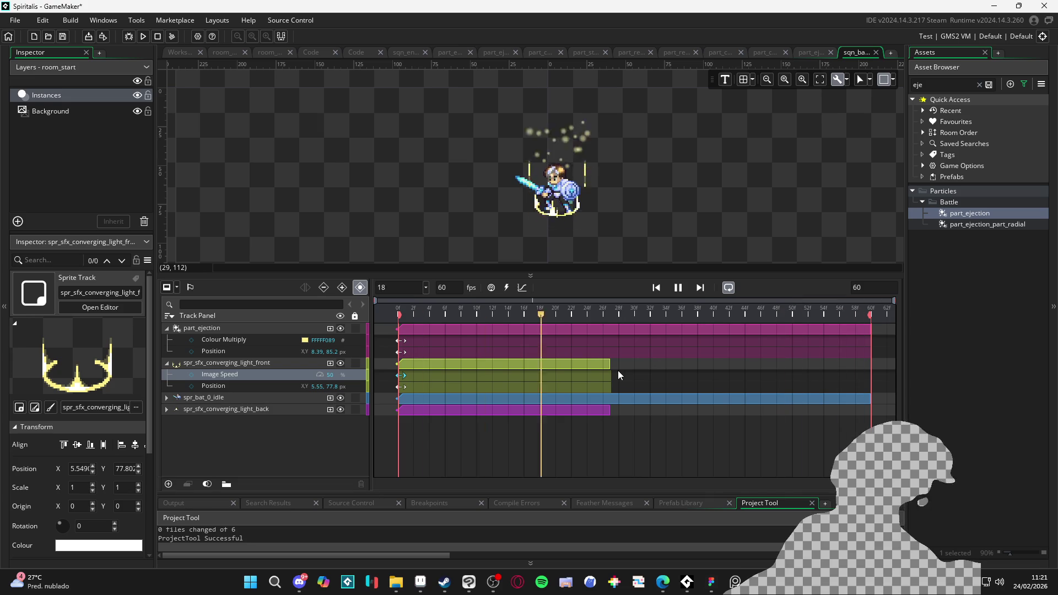
# - Stretch the green front-light clip to about frame 55 and play back to check it
pyautogui.press('space')
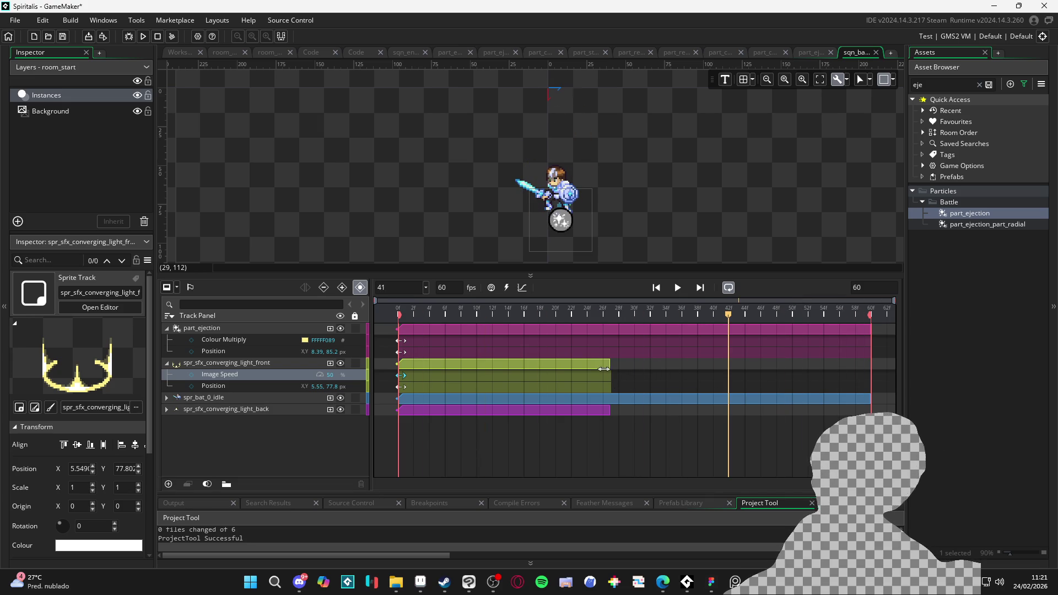
pyautogui.click(586, 362)
pyautogui.moveTo(611, 364); pyautogui.dragTo(730, 372)
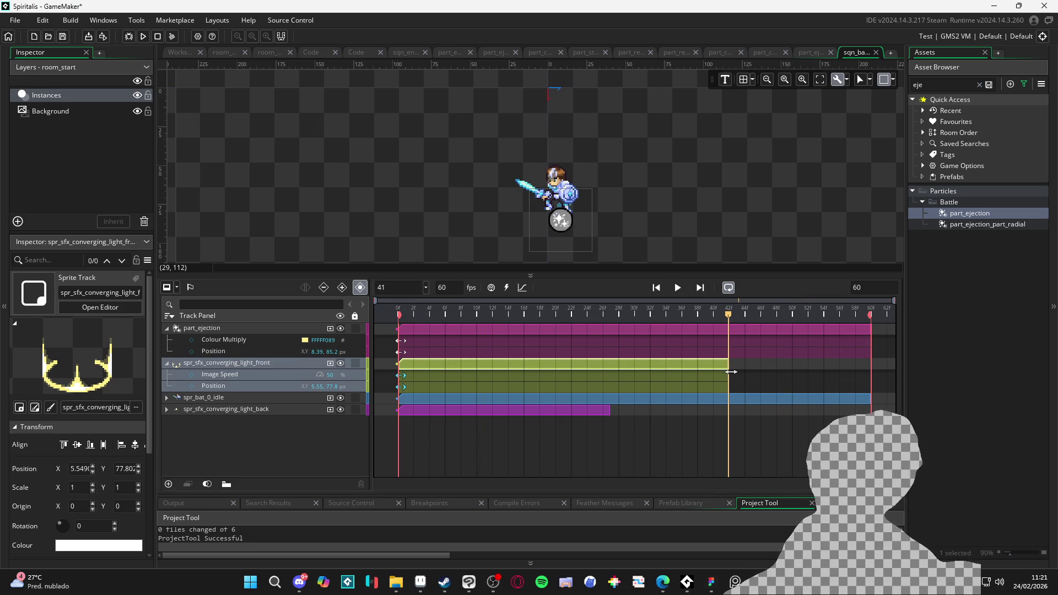
pyautogui.moveTo(398, 313)
pyautogui.mouseDown()
pyautogui.moveTo(580, 323)
pyautogui.moveTo(702, 343)
pyautogui.moveTo(705, 352)
pyautogui.moveTo(846, 367)
pyautogui.mouseUp()
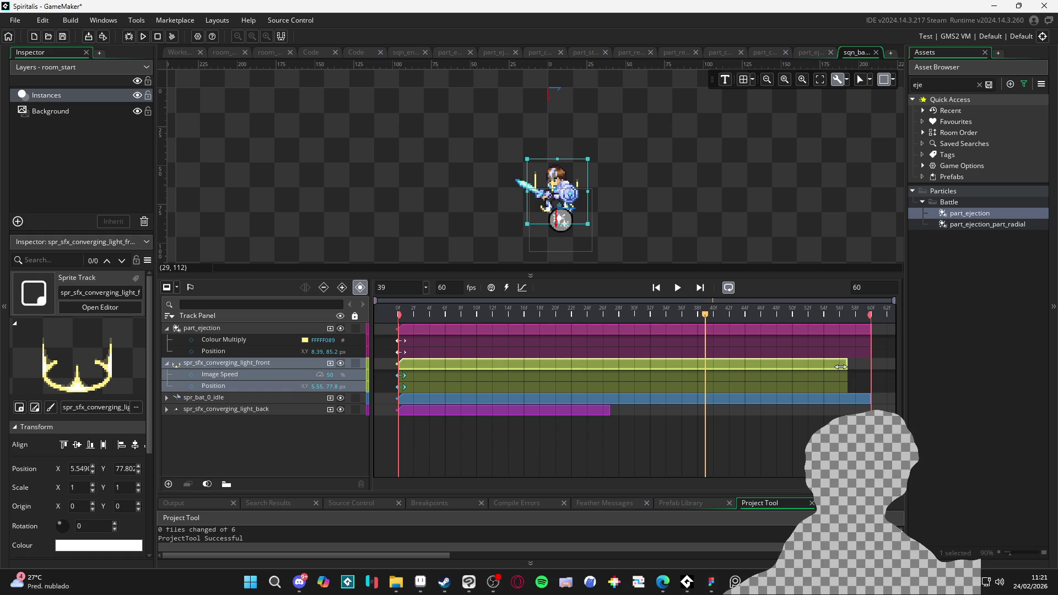
pyautogui.moveTo(705, 315)
pyautogui.mouseDown()
pyautogui.moveTo(852, 332)
pyautogui.moveTo(837, 334)
pyautogui.moveTo(831, 367)
pyautogui.mouseUp()
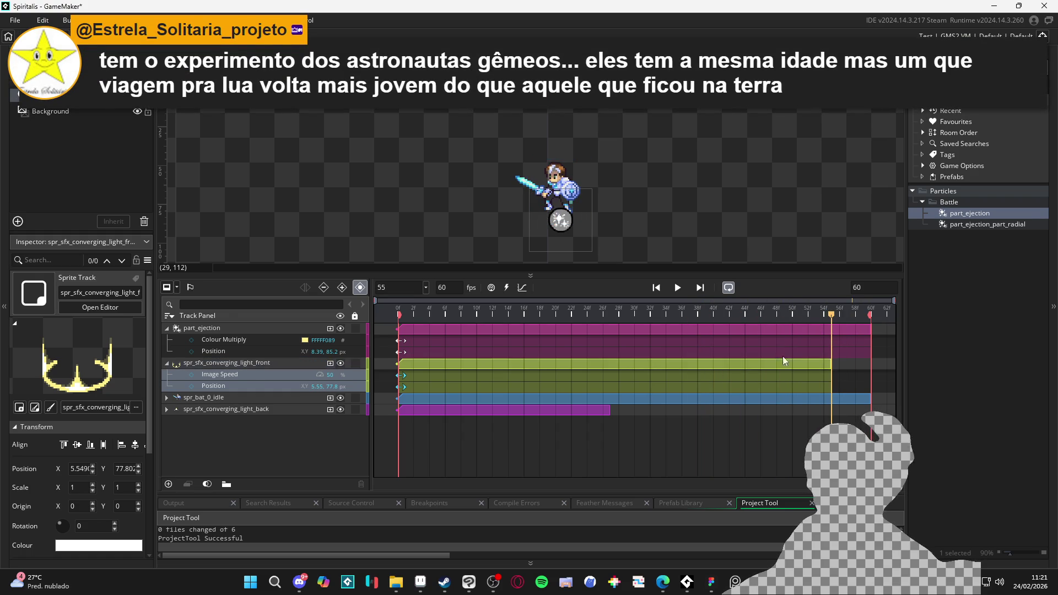
pyautogui.press('space')
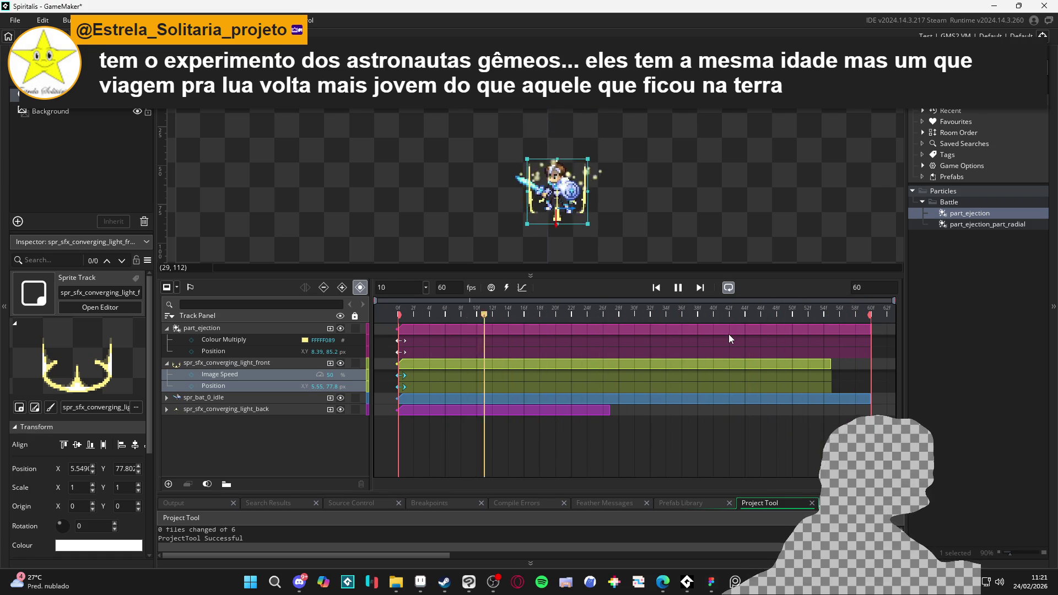
pyautogui.moveTo(598, 317)
pyautogui.mouseDown()
pyautogui.moveTo(461, 313)
pyautogui.moveTo(587, 319)
pyautogui.mouseUp()
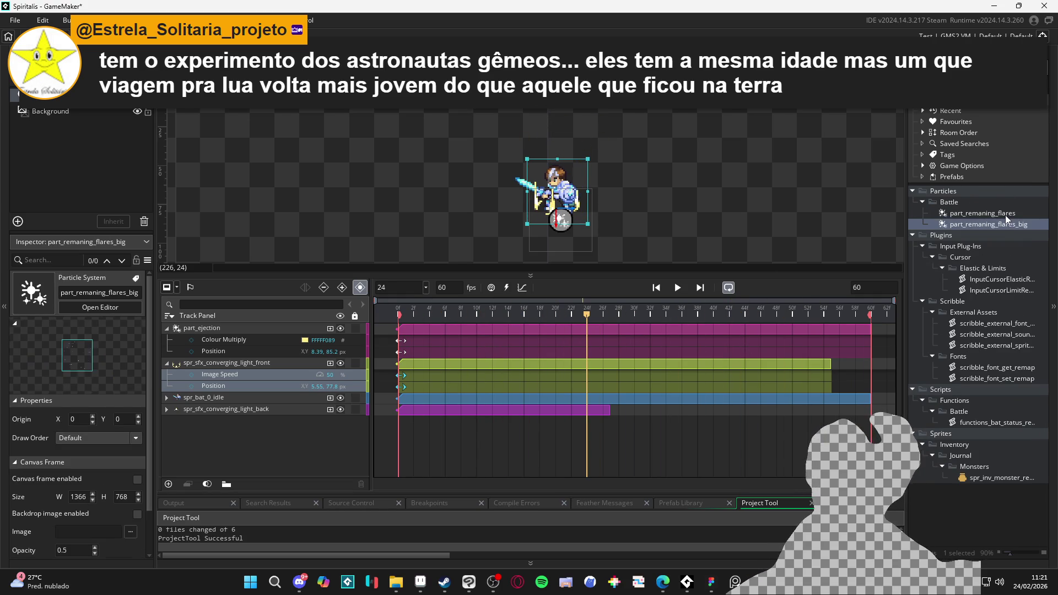
# - Drop part_remaning_flares_big into the sequence at frame 24 and preview it
pyautogui.click(1004, 214)
pyautogui.click(1000, 222)
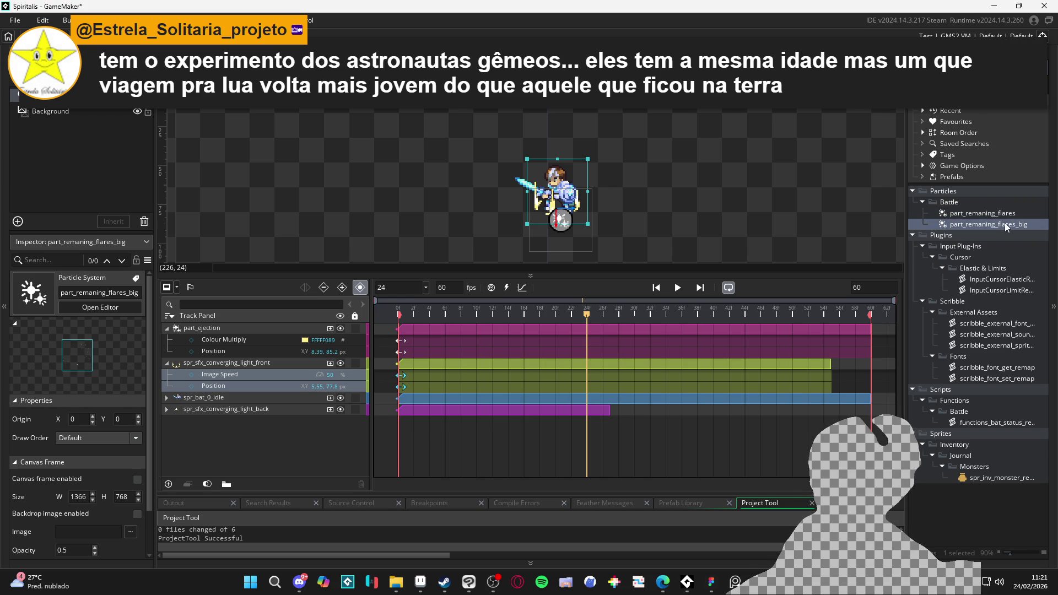
pyautogui.moveTo(1010, 223)
pyautogui.mouseDown()
pyautogui.moveTo(961, 235)
pyautogui.moveTo(551, 193)
pyautogui.mouseUp()
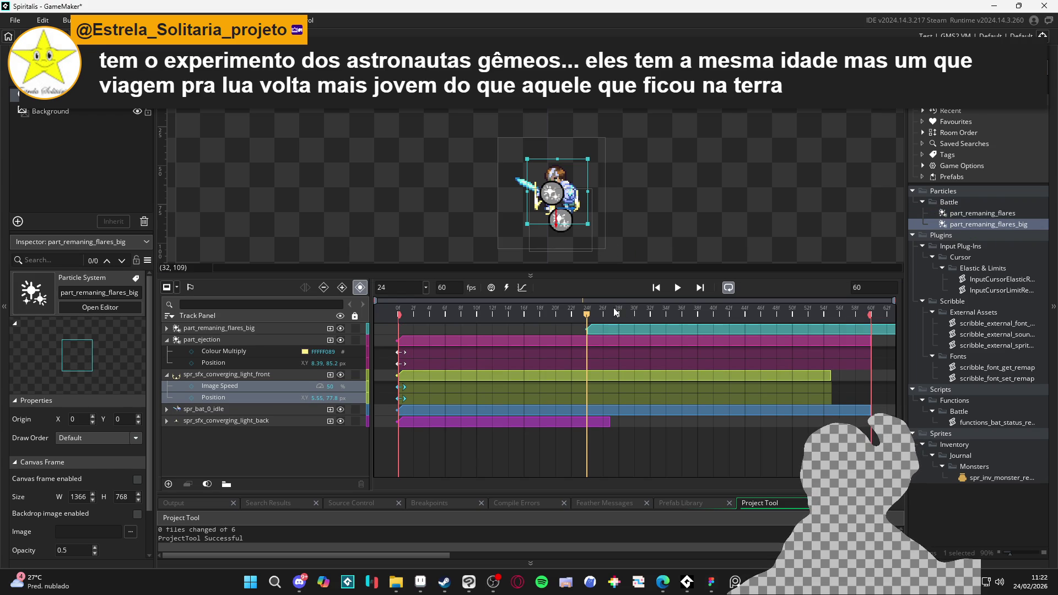
pyautogui.press('space')
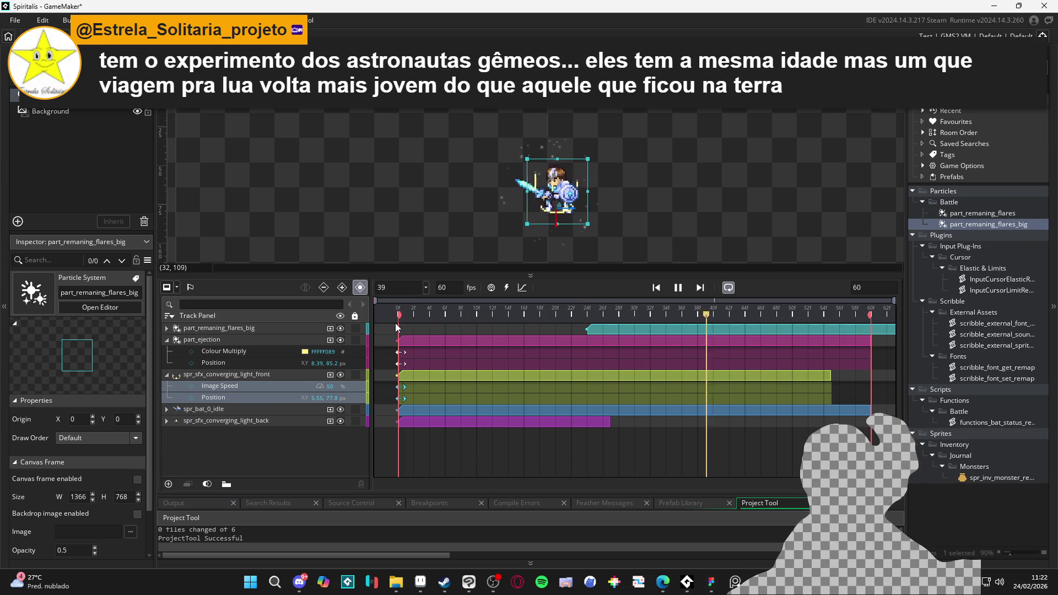
pyautogui.click(414, 334)
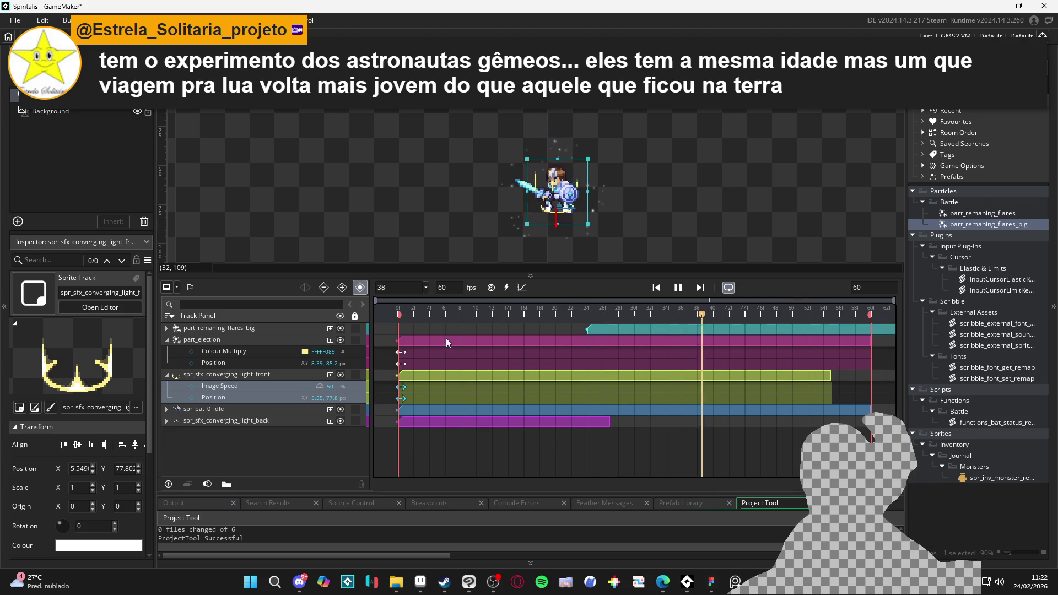
pyautogui.press('space')
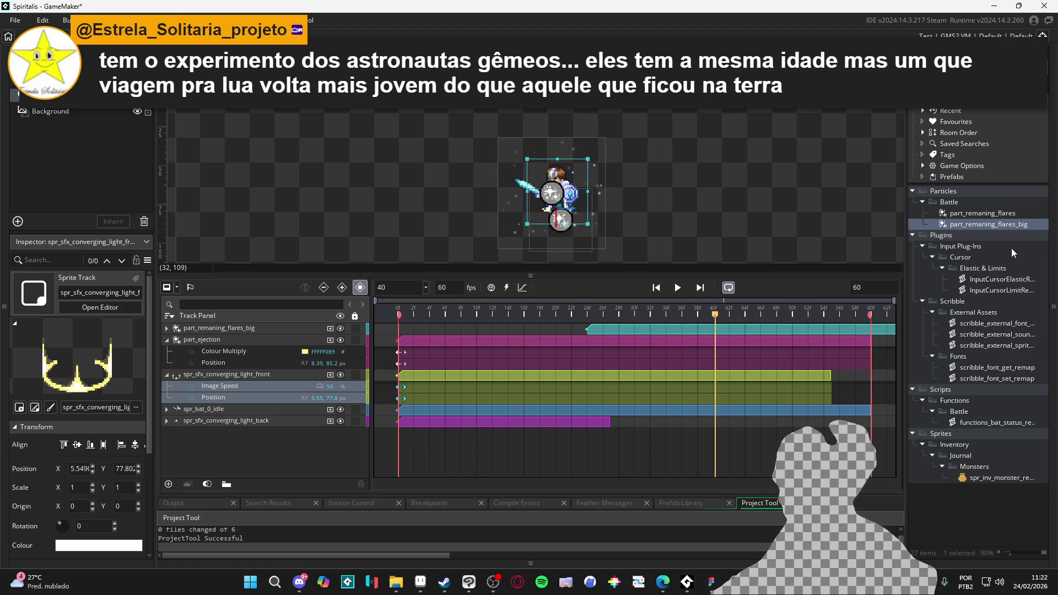
# - Start deleting the flares particle asset, then cancel the delete confirmation
pyautogui.click(996, 213)
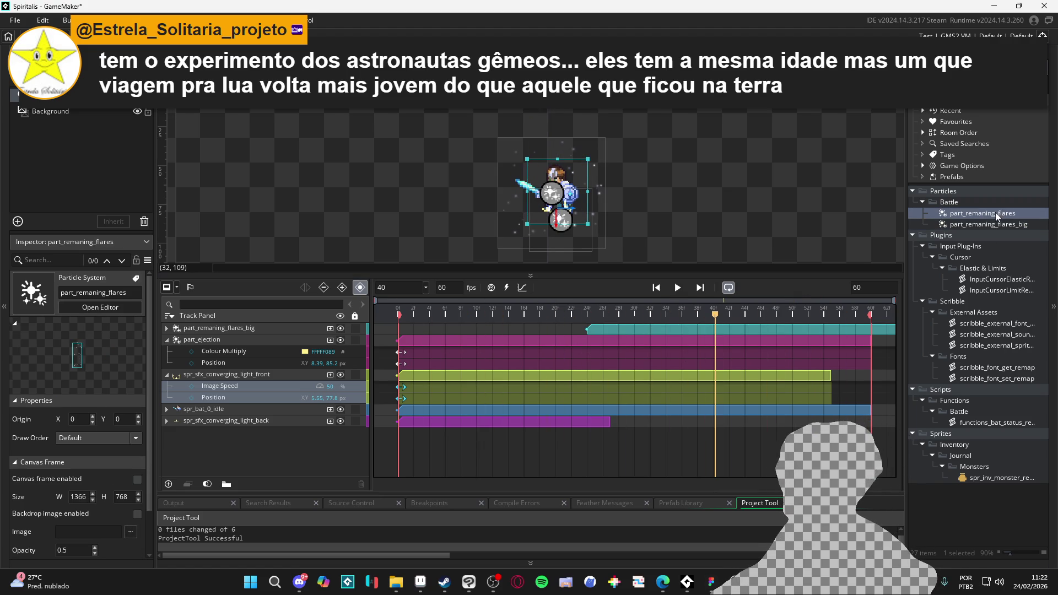
pyautogui.click(970, 226)
pyautogui.press('Delete')
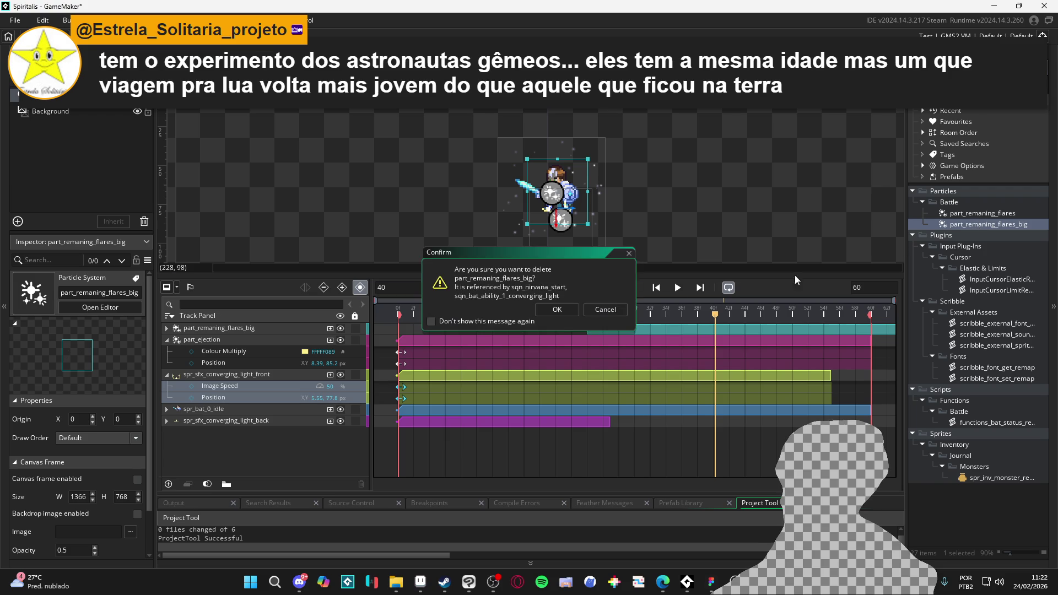
pyautogui.press('Escape')
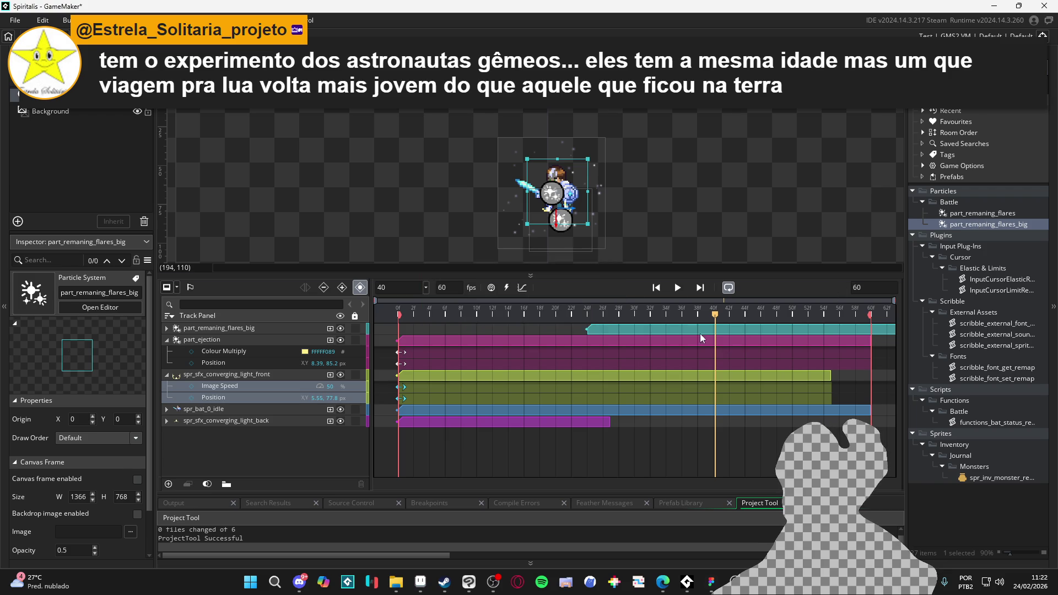
pyautogui.click(990, 215)
# - Add part_remaning_flares to the sequence, shift its clip to start near frame 9, and preview
pyautogui.moveTo(799, 225)
pyautogui.mouseDown()
pyautogui.moveTo(570, 221)
pyautogui.moveTo(579, 182)
pyautogui.mouseUp()
pyautogui.click(567, 212)
pyautogui.moveTo(715, 312)
pyautogui.mouseDown()
pyautogui.moveTo(598, 299)
pyautogui.moveTo(642, 303)
pyautogui.moveTo(418, 304)
pyautogui.moveTo(501, 307)
pyautogui.moveTo(492, 307)
pyautogui.mouseUp()
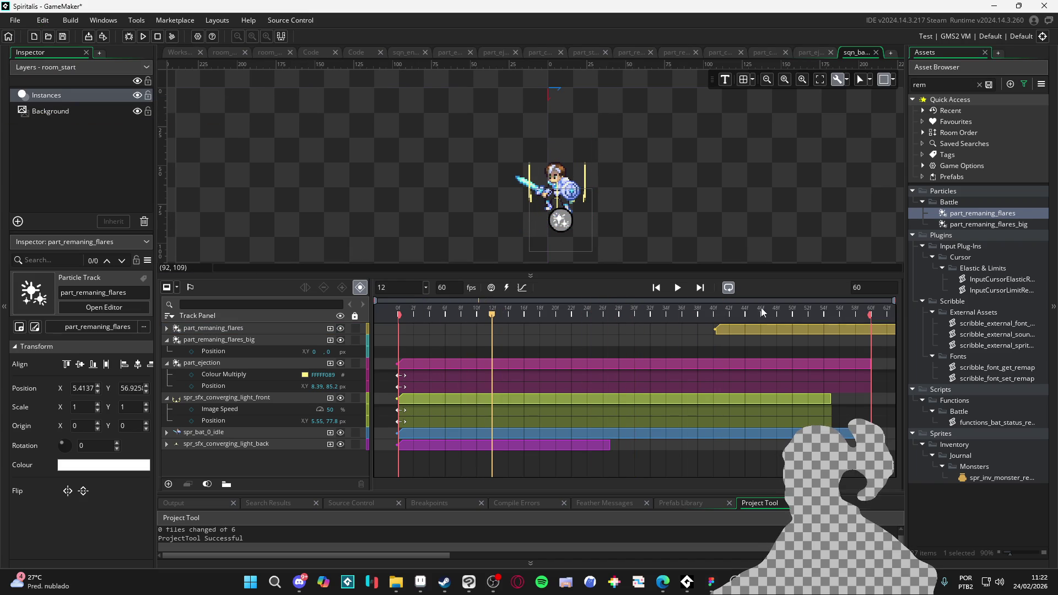
pyautogui.moveTo(753, 330); pyautogui.dragTo(505, 331)
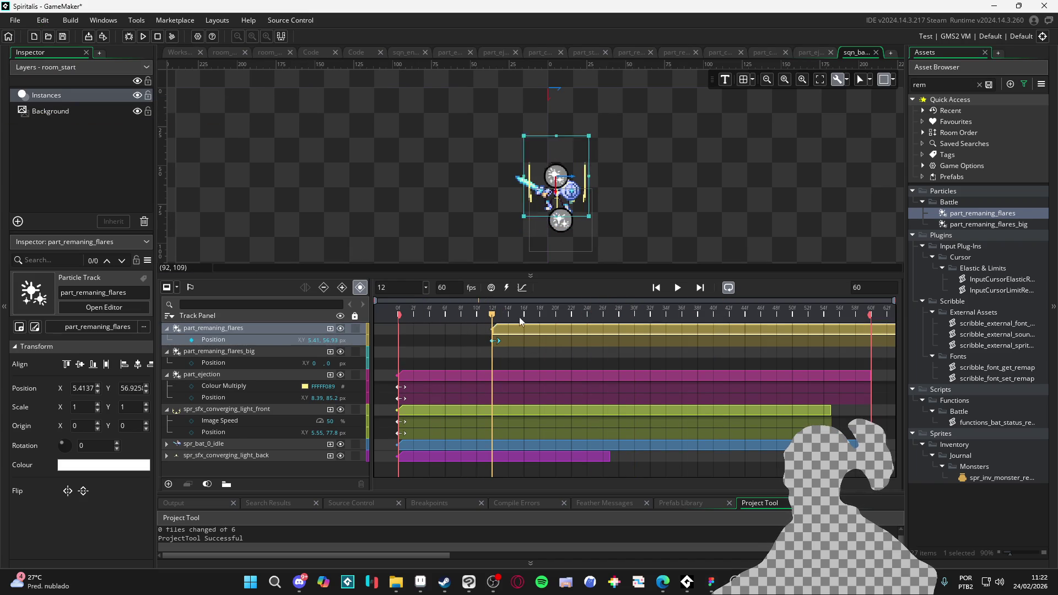
pyautogui.press('space')
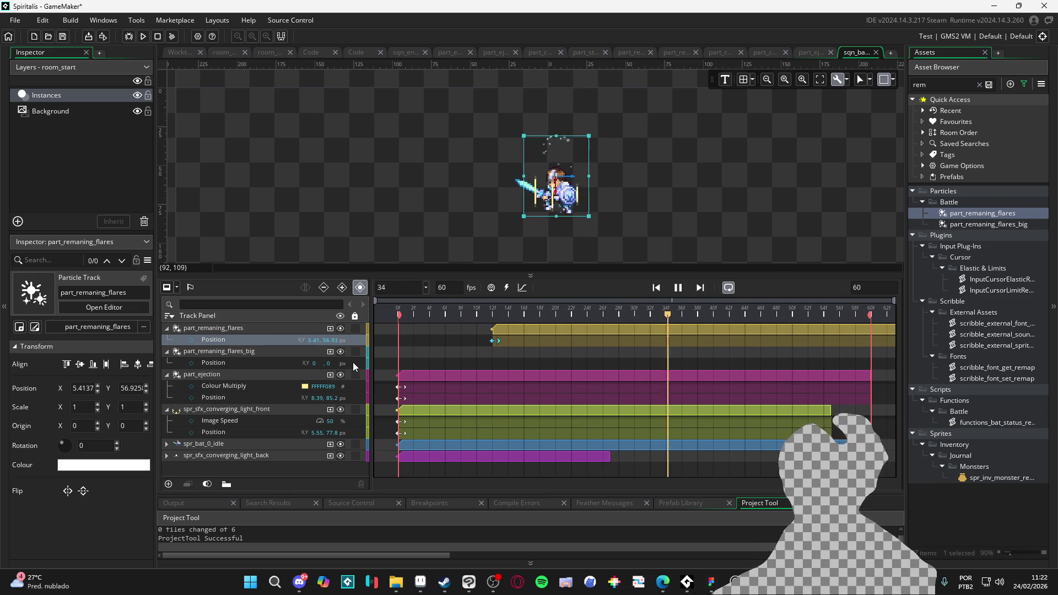
pyautogui.press('space')
# - Duplicate the flare tracks and offset the copies to the right around the knight
pyautogui.moveTo(560, 165); pyautogui.dragTo(579, 166)
pyautogui.moveTo(233, 332); pyautogui.dragTo(273, 329)
pyautogui.moveTo(569, 182)
pyautogui.mouseDown()
pyautogui.moveTo(546, 181)
pyautogui.moveTo(564, 181)
pyautogui.mouseUp()
pyautogui.click(558, 169)
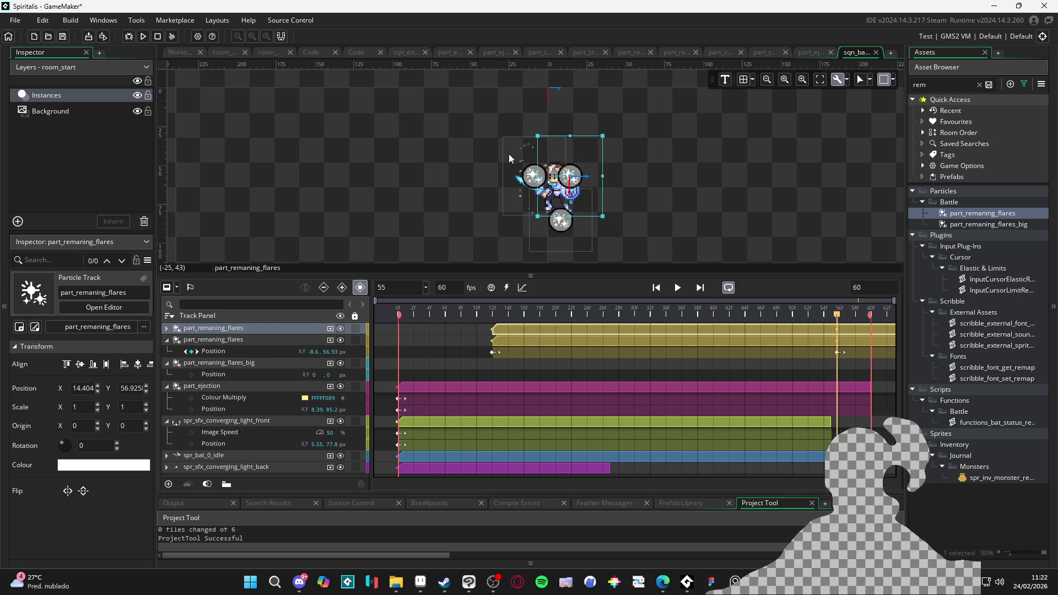
pyautogui.hotkey('ctrl', 'd')
pyautogui.moveTo(585, 158); pyautogui.dragTo(594, 158)
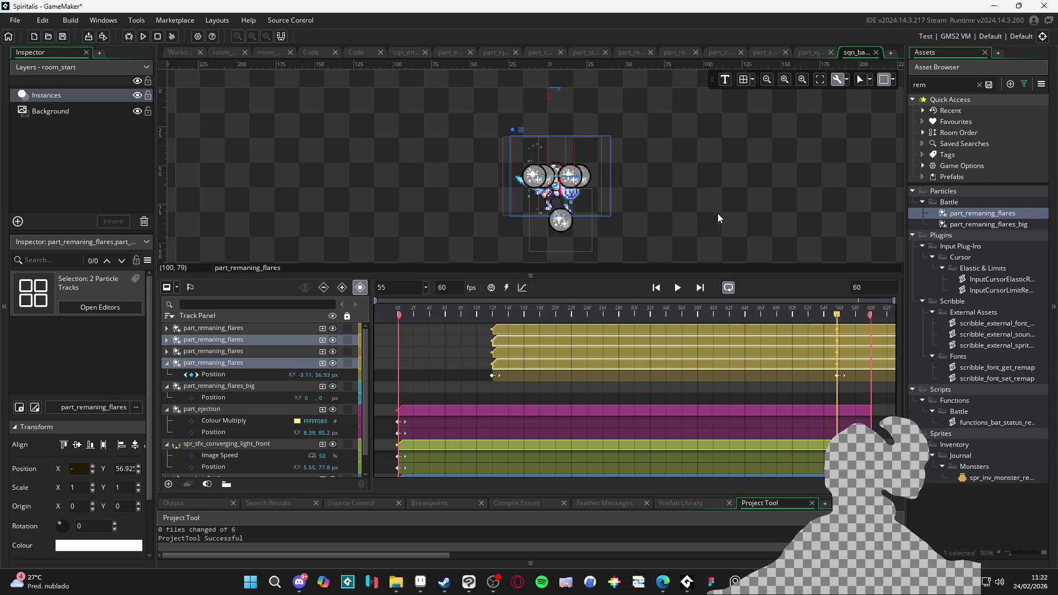
# - Move a flare track's position keyframe earlier on the timeline and preview the timing
pyautogui.click(680, 288)
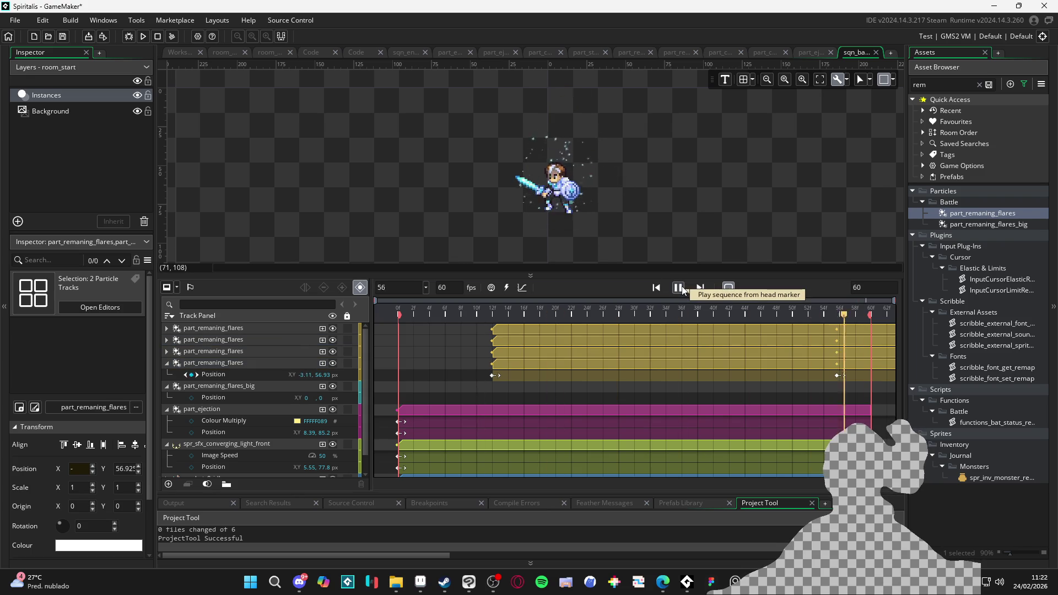
pyautogui.click(680, 288)
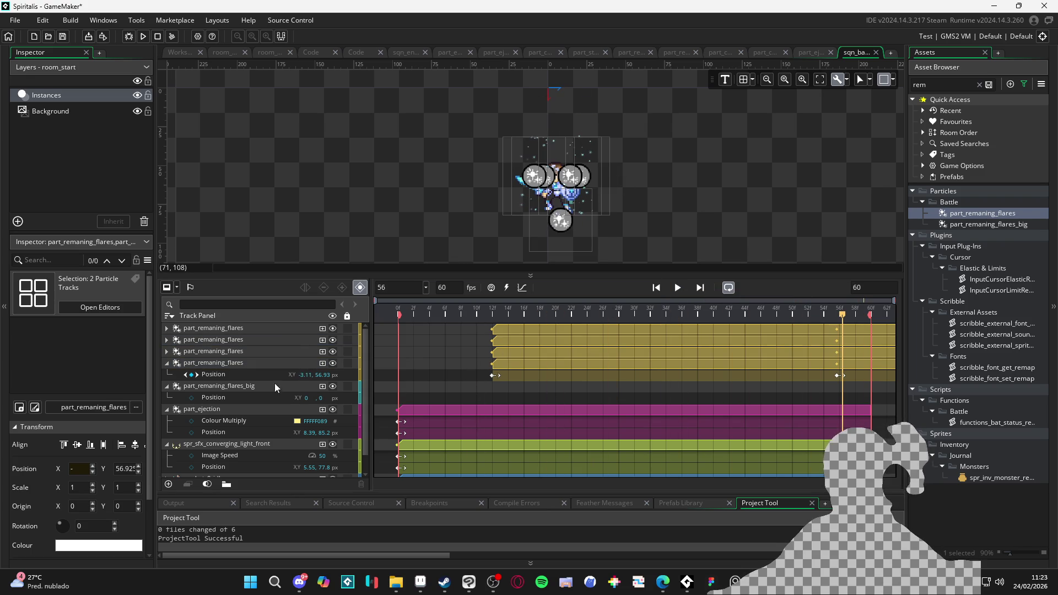
pyautogui.click(451, 363)
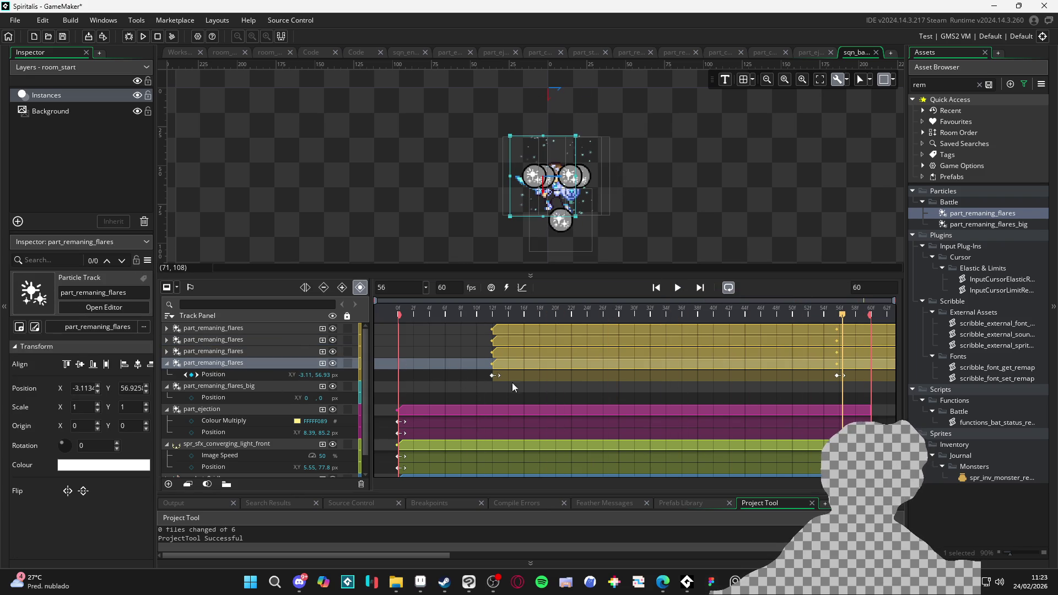
pyautogui.click(532, 388)
pyautogui.moveTo(839, 376); pyautogui.dragTo(484, 383)
pyautogui.press('space')
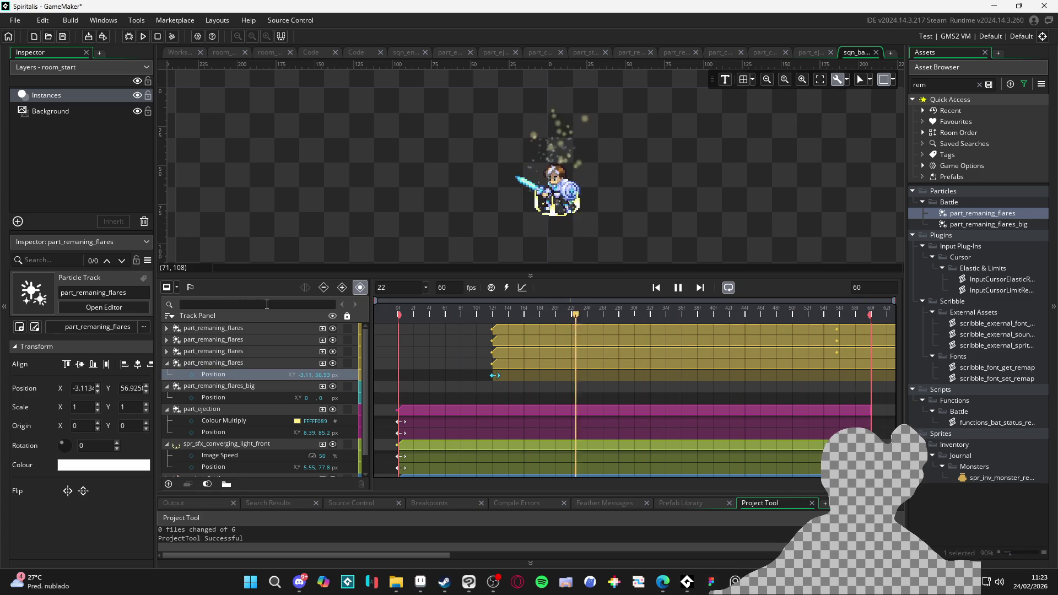
pyautogui.press('space')
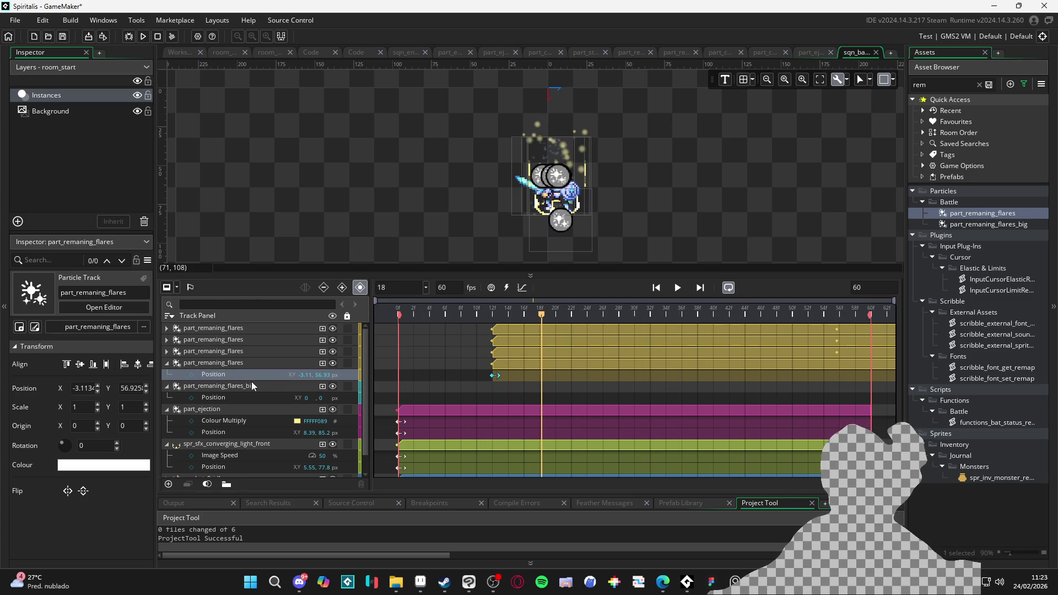
# - Expand the flare tracks and delete the two extra flare copies
pyautogui.click(218, 352)
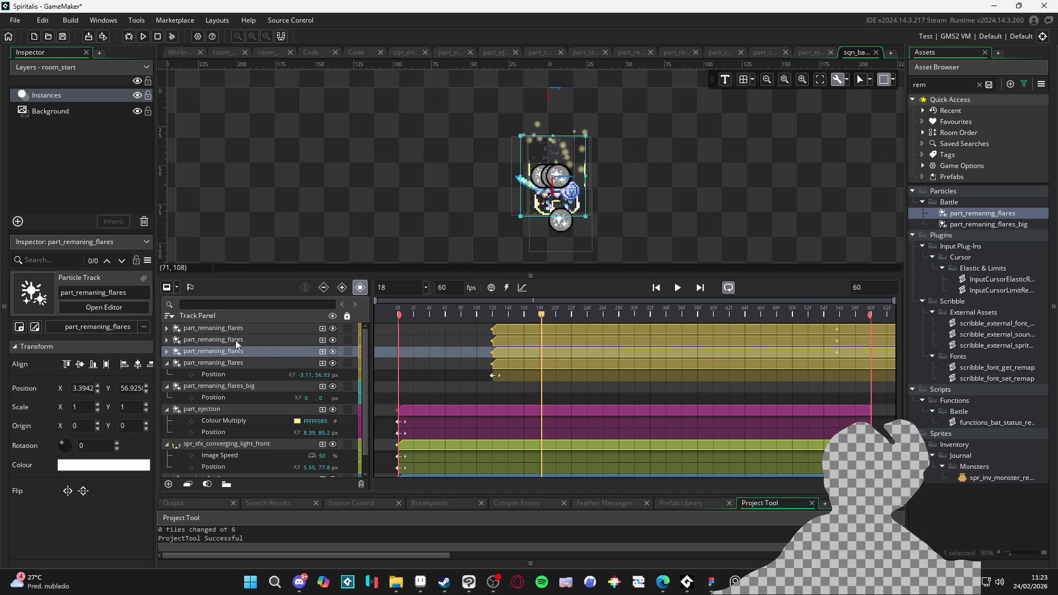
pyautogui.click(236, 340)
pyautogui.click(220, 328)
pyautogui.click(166, 328)
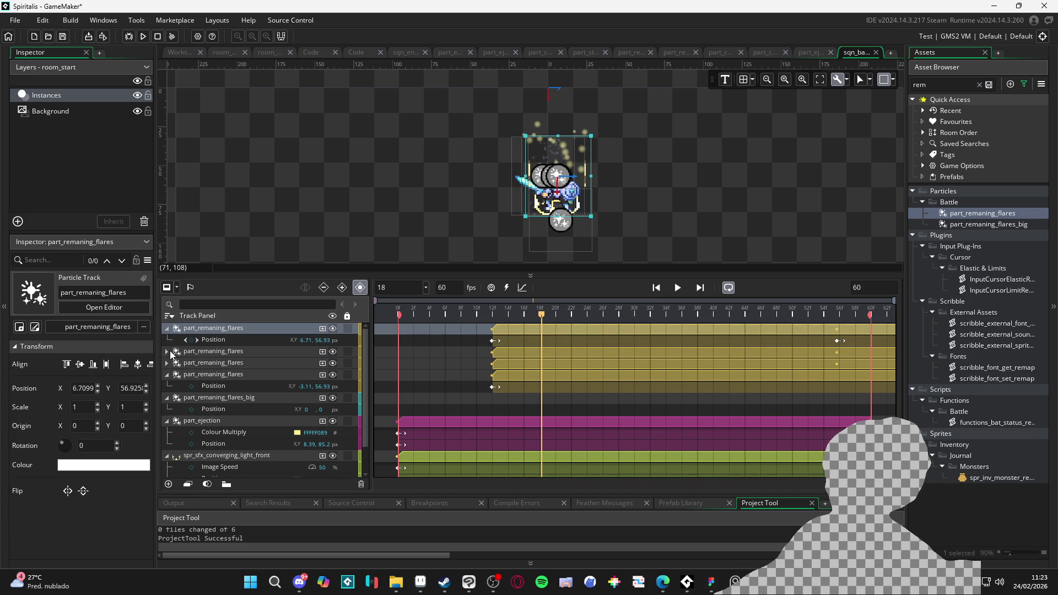
pyautogui.click(167, 351)
pyautogui.click(166, 375)
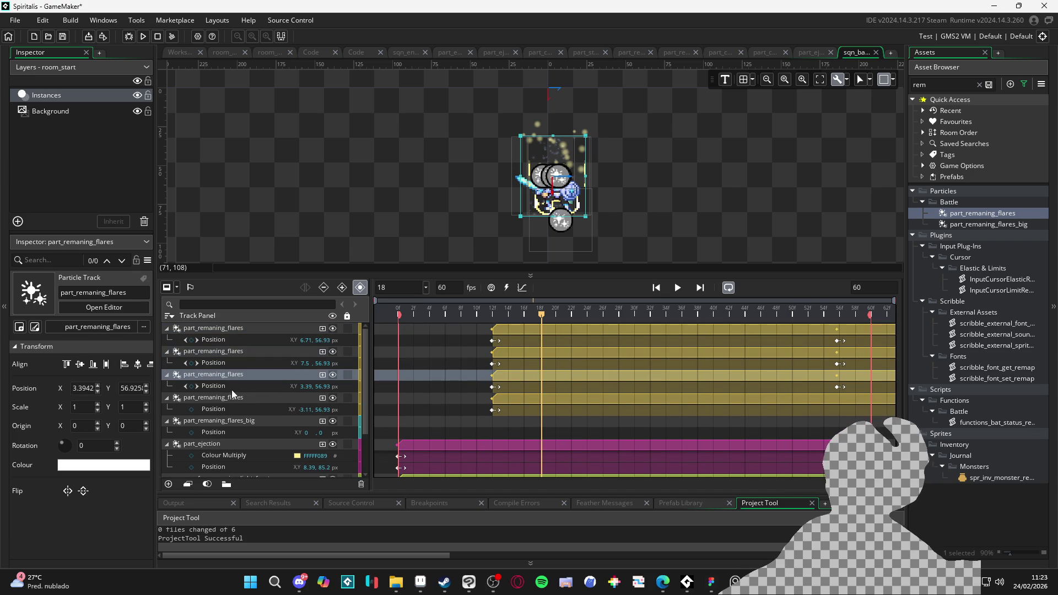
pyautogui.click(243, 373)
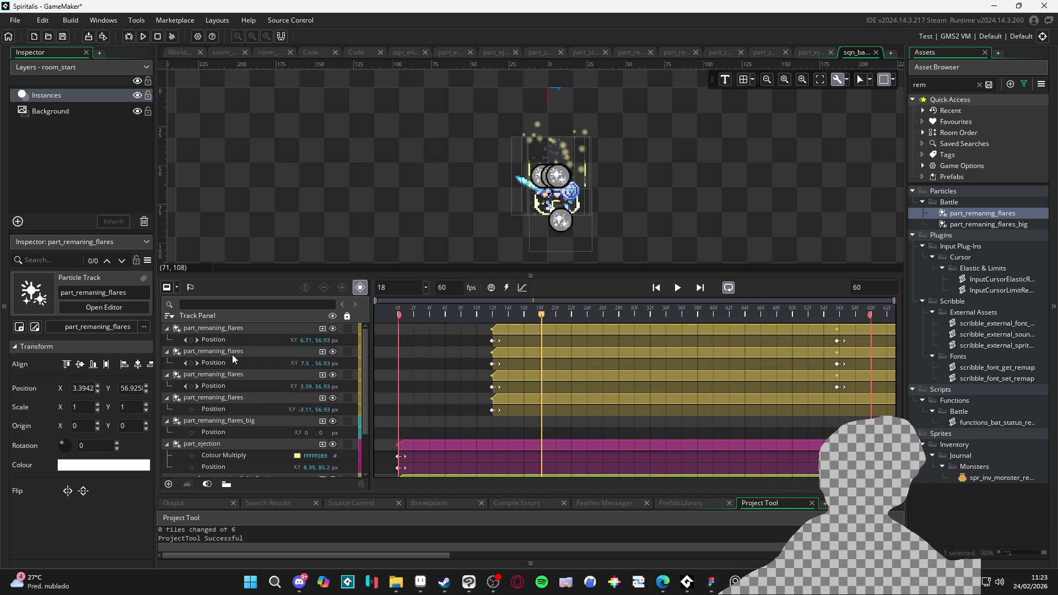
pyautogui.click(233, 352)
pyautogui.press('Delete')
pyautogui.click(228, 355)
pyautogui.press('Delete')
# - Move the first flare to X 14.4 and add a position key at frame 18
pyautogui.click(228, 332)
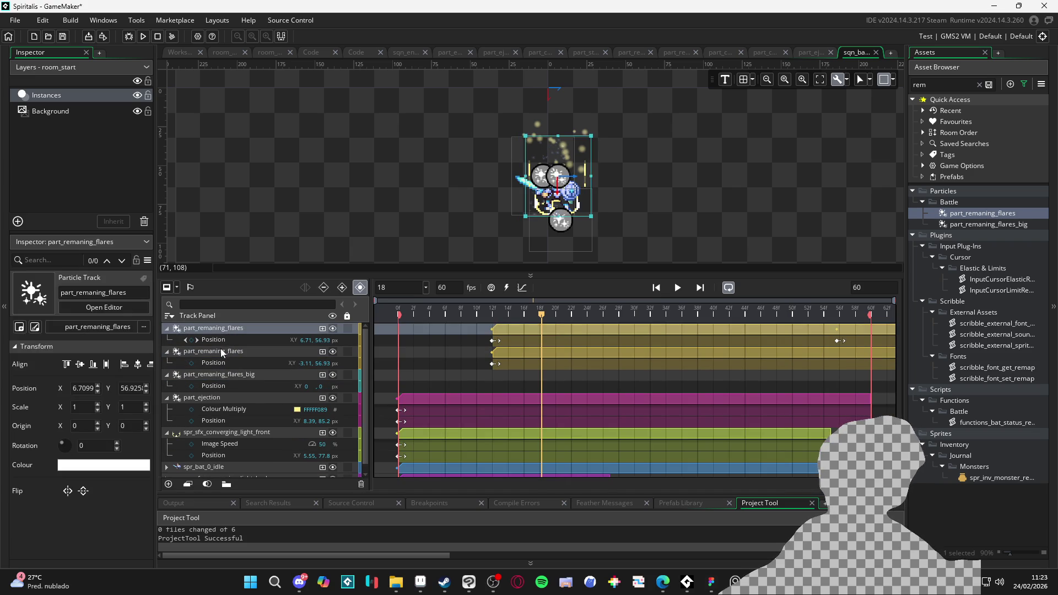
pyautogui.click(221, 351)
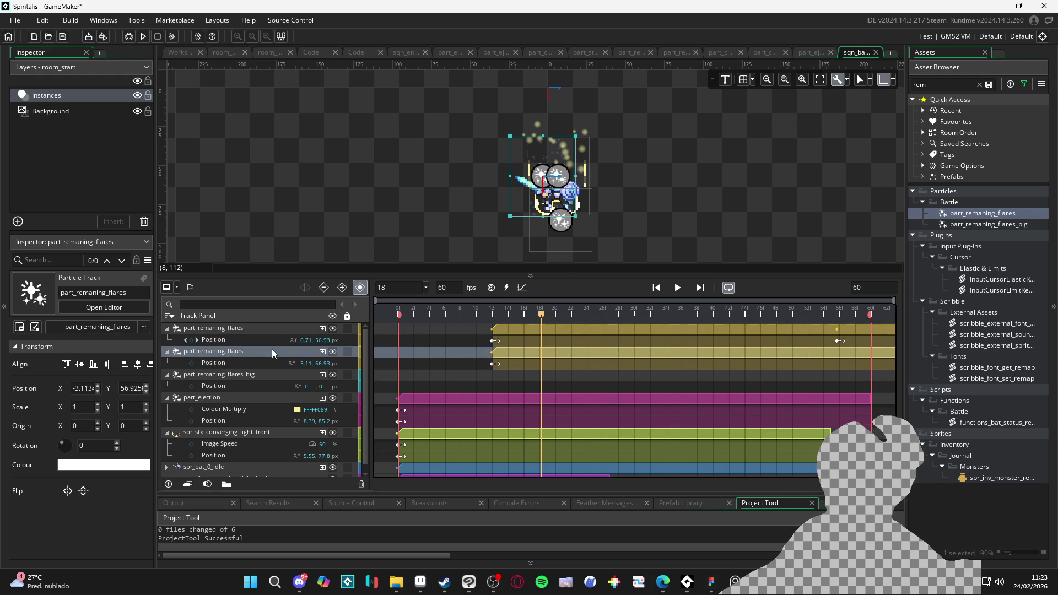
pyautogui.moveTo(494, 342); pyautogui.dragTo(823, 346)
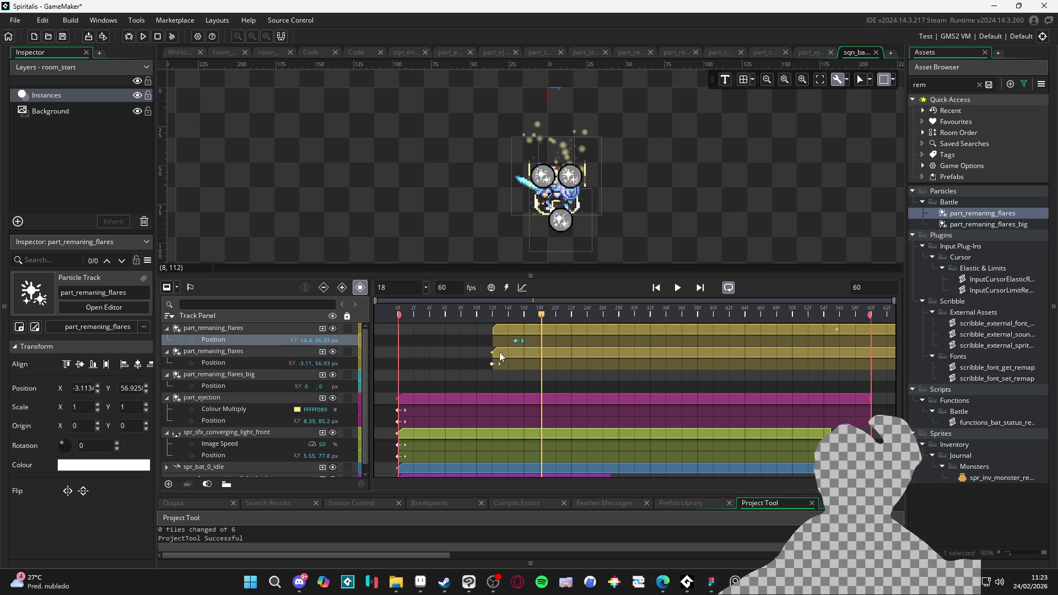
pyautogui.click(248, 329)
pyautogui.click(590, 157)
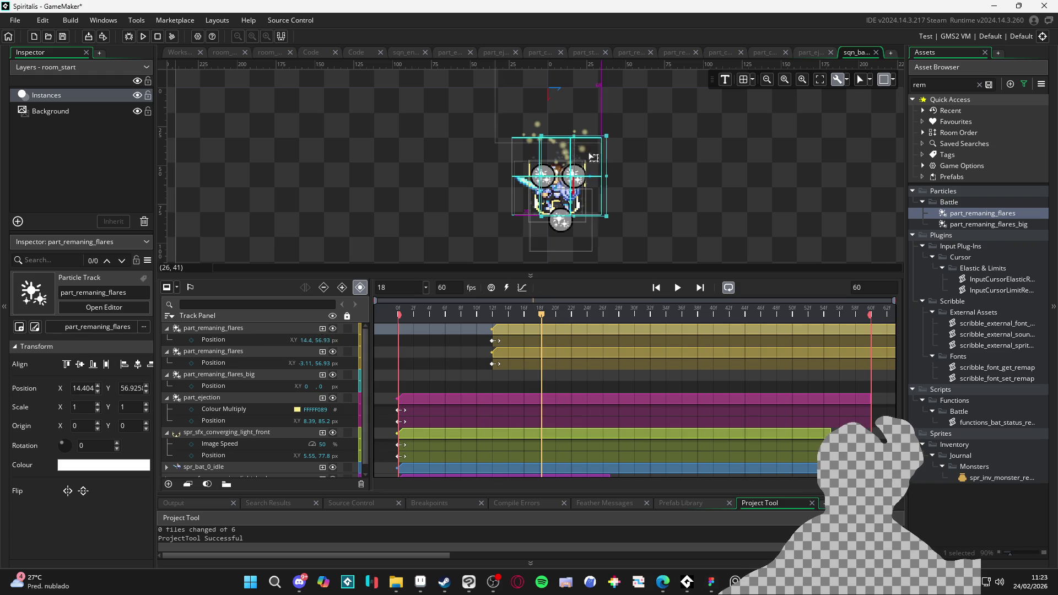
# - Move the second flare to X -2 and delete its frame-13 keyframe
pyautogui.click(221, 353)
pyautogui.moveTo(552, 155); pyautogui.dragTo(573, 163)
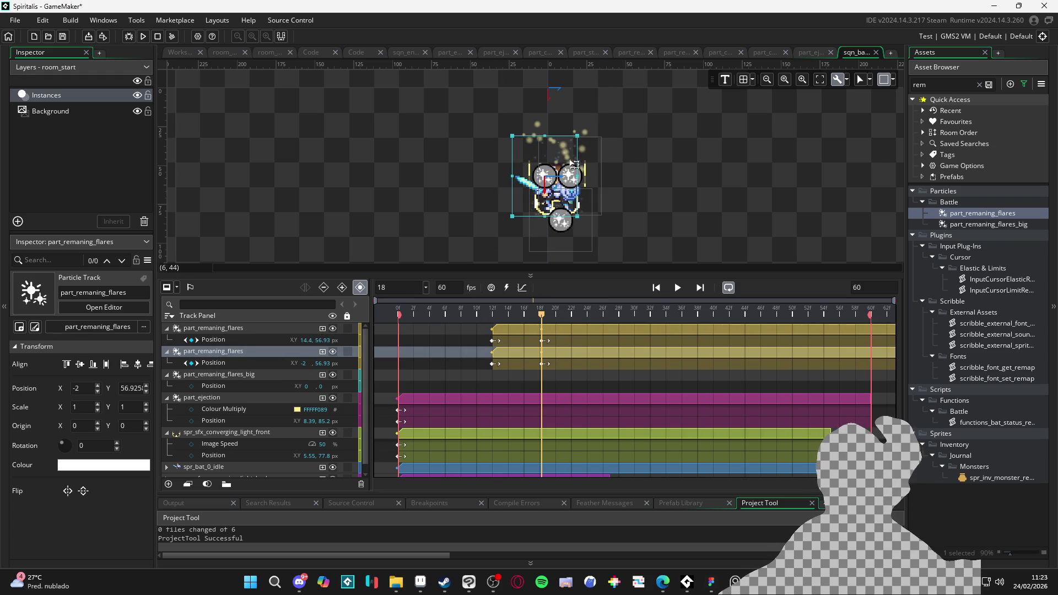
pyautogui.click(487, 364)
pyautogui.click(492, 364)
pyautogui.press('Delete')
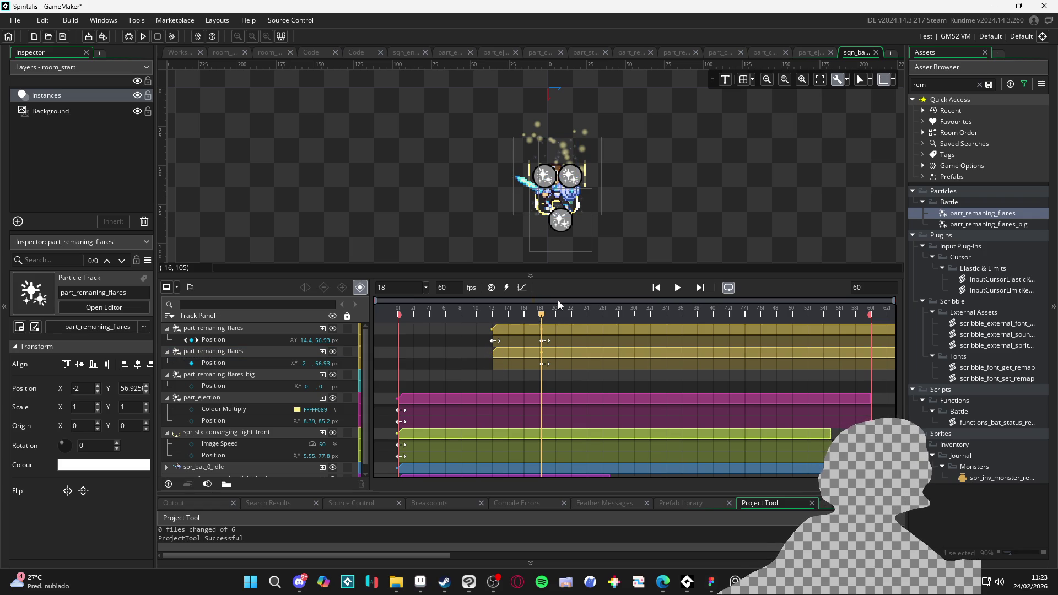
# - Remove the first flare's frame-13 key and move both flares' position keys to frame 12
pyautogui.moveTo(493, 341); pyautogui.dragTo(540, 341)
pyautogui.click(542, 342)
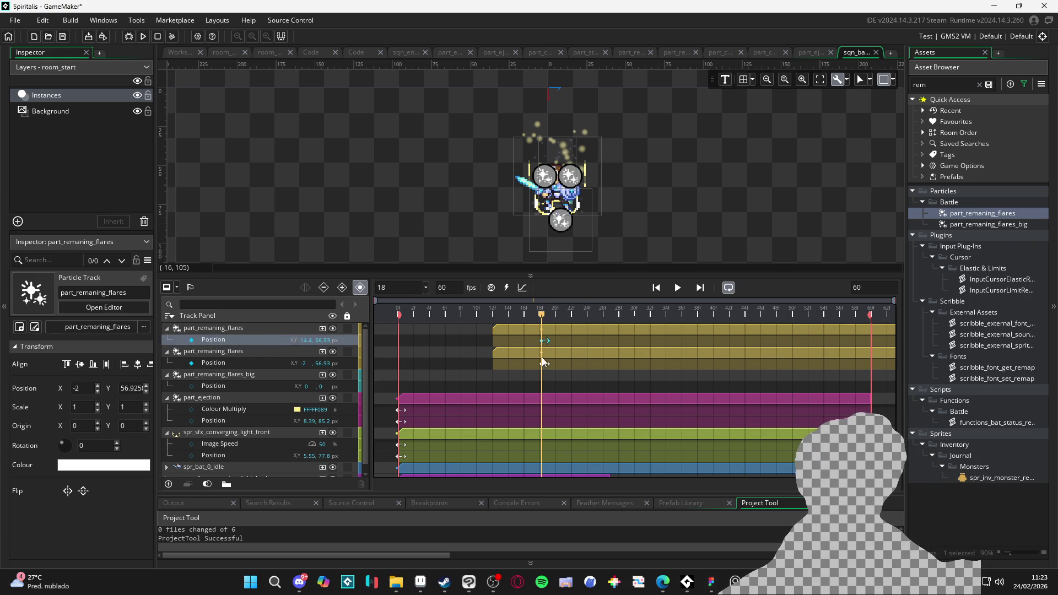
pyautogui.keyDown('ctrl'); pyautogui.click(543, 365); pyautogui.keyUp('ctrl')
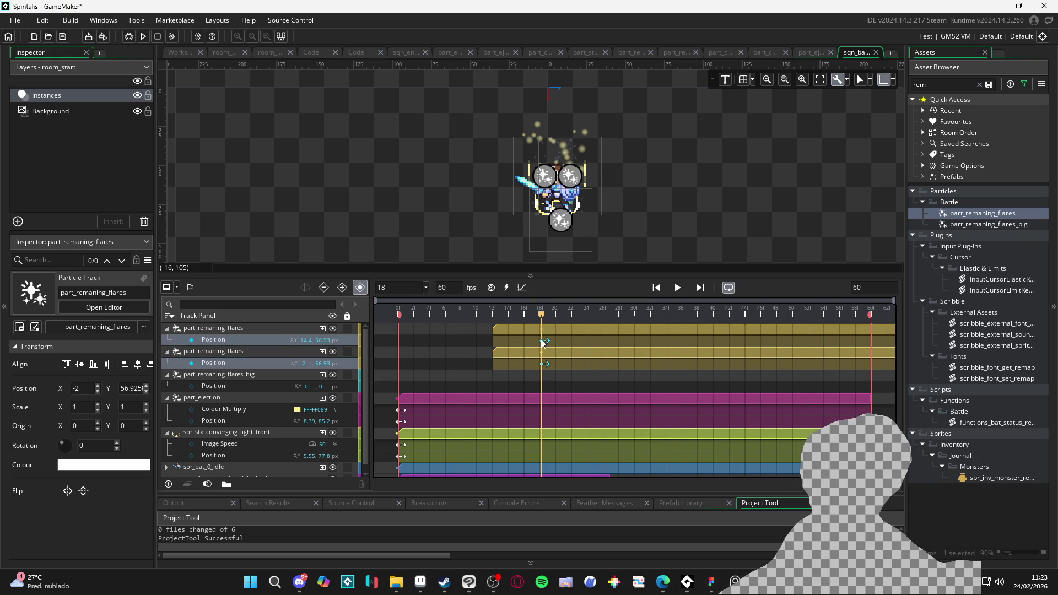
pyautogui.moveTo(525, 318); pyautogui.dragTo(353, 307)
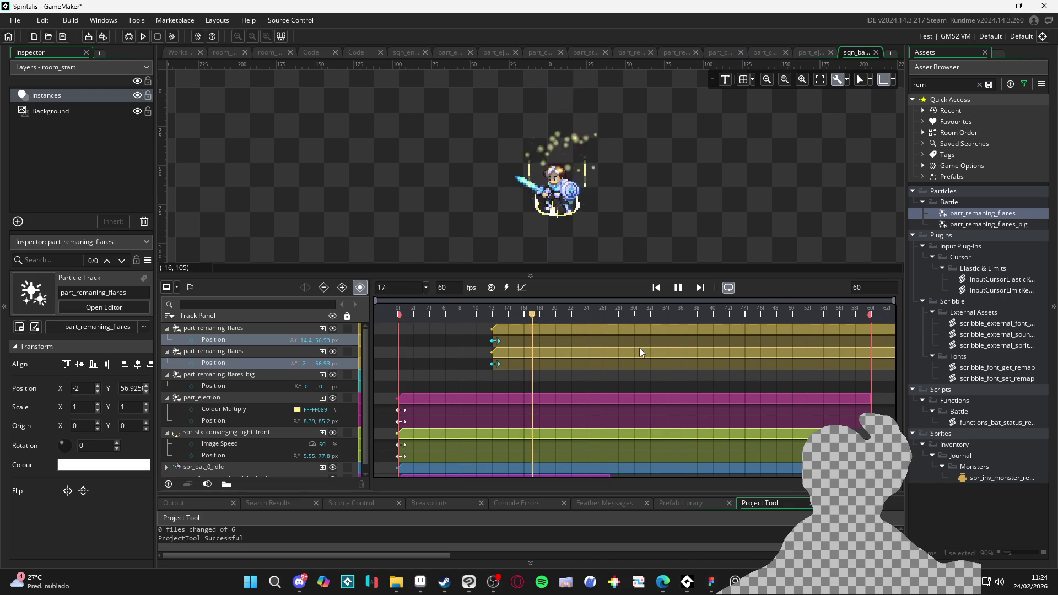
pyautogui.press('space')
pyautogui.moveTo(420, 308); pyautogui.dragTo(525, 310)
pyautogui.press('space')
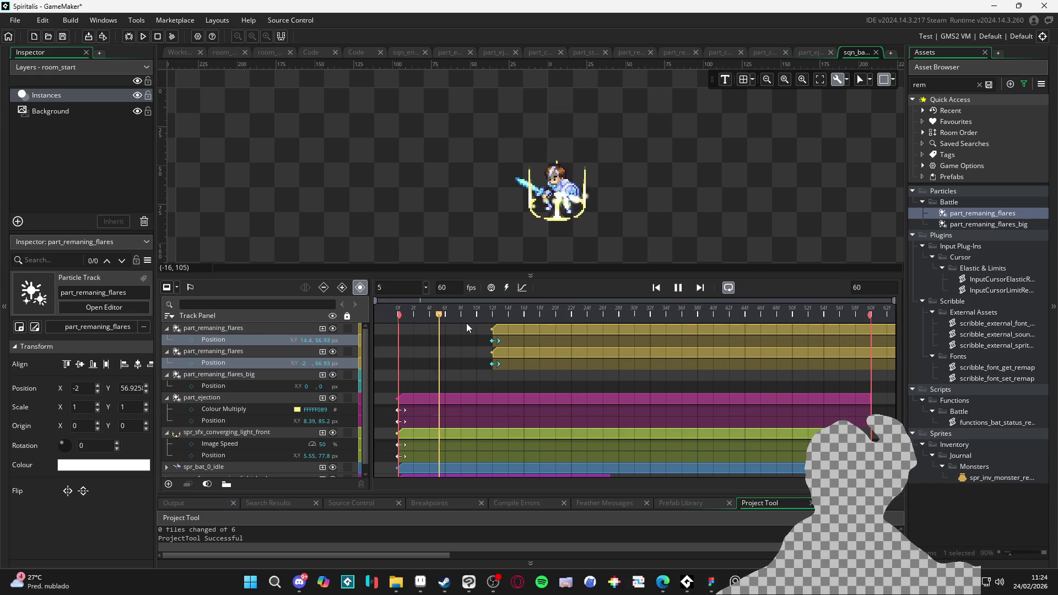
pyautogui.press('space')
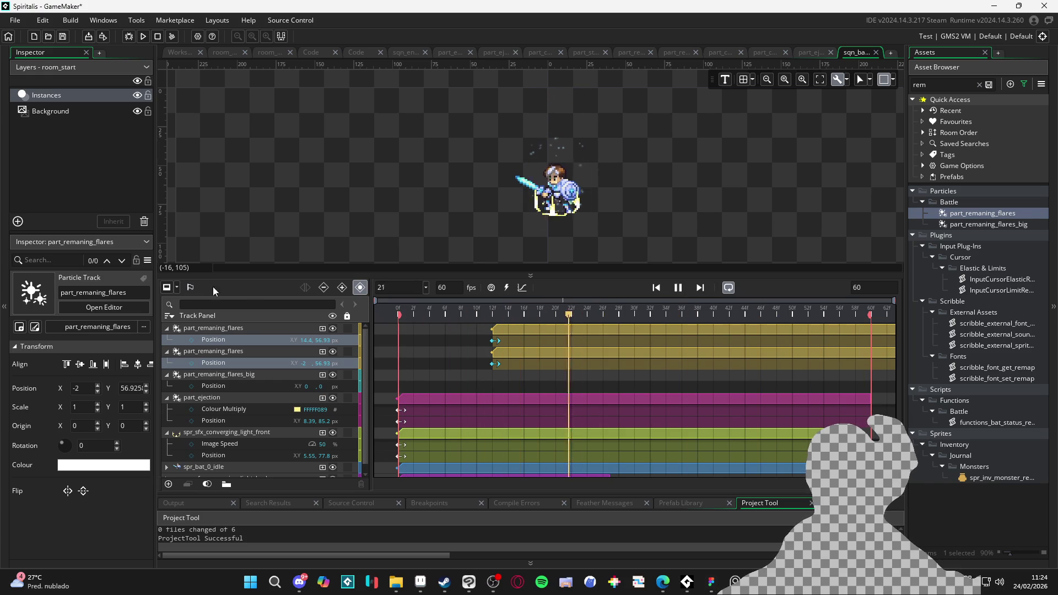
pyautogui.moveTo(529, 311)
pyautogui.mouseDown()
pyautogui.moveTo(456, 311)
pyautogui.moveTo(493, 298)
pyautogui.mouseUp()
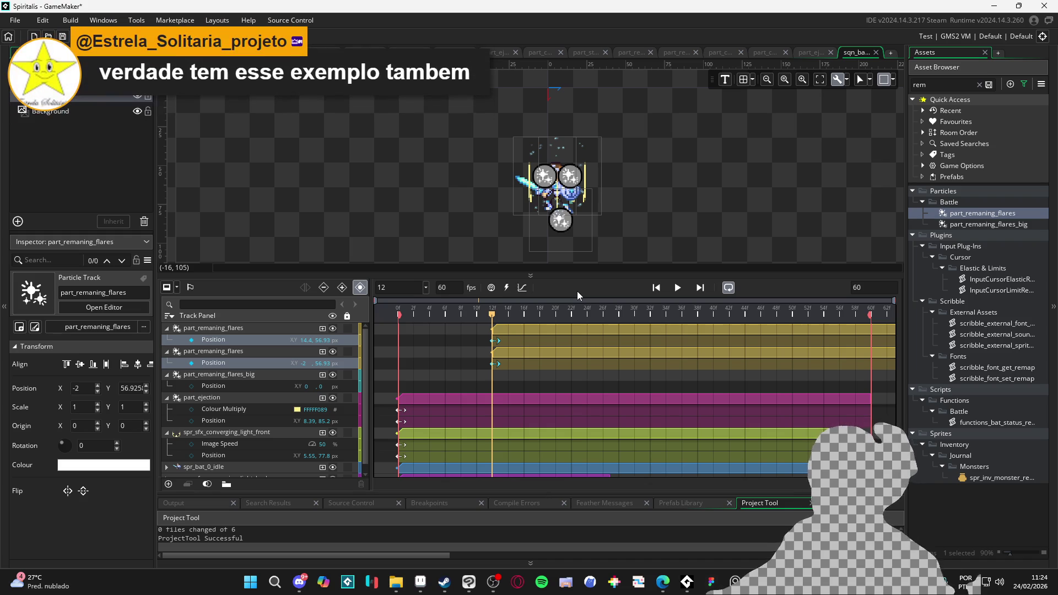
# - Collapse the flare, ejection and front-light tracks, then expand part_ejection
pyautogui.click(167, 375)
pyautogui.click(166, 386)
pyautogui.click(166, 399)
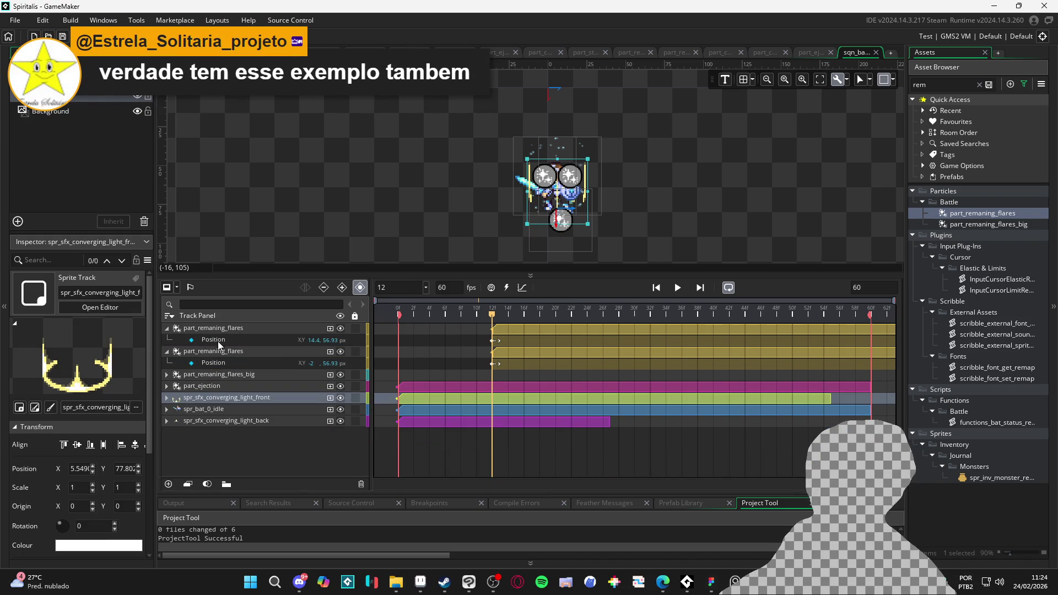
pyautogui.click(223, 339)
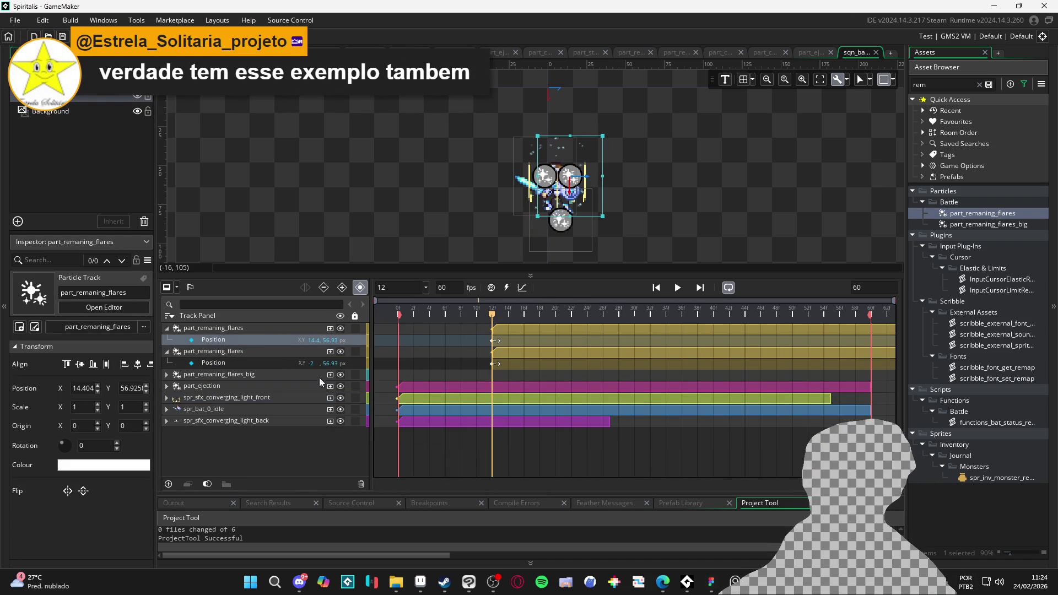
pyautogui.click(166, 386)
# - Copy part_ejection's FFFFF089 Colour Multiply track onto both flare tracks and preview
pyautogui.click(259, 400)
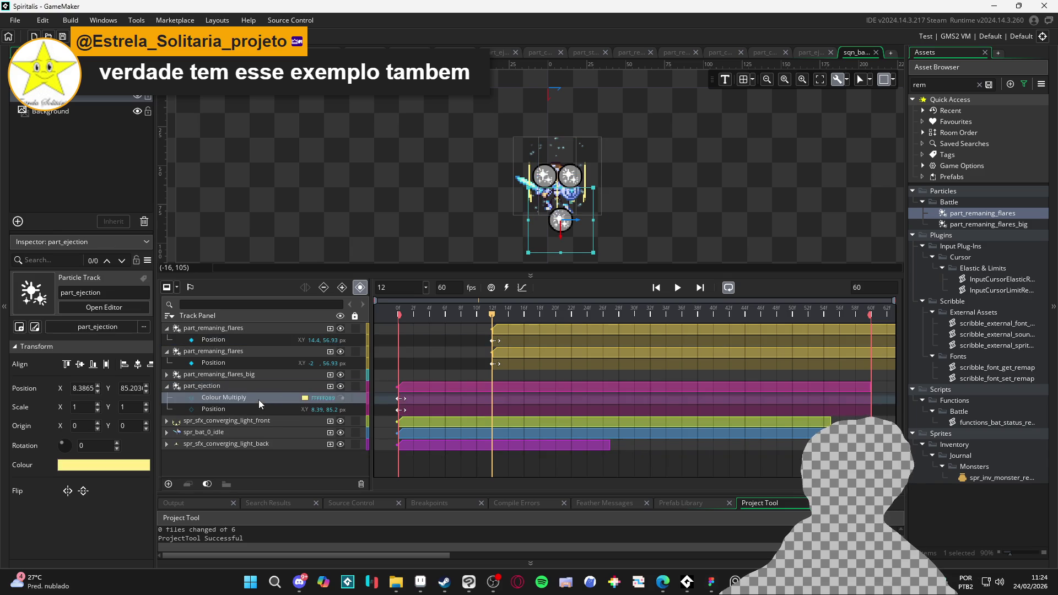
pyautogui.click(260, 329)
pyautogui.hotkey('ctrl', 'v')
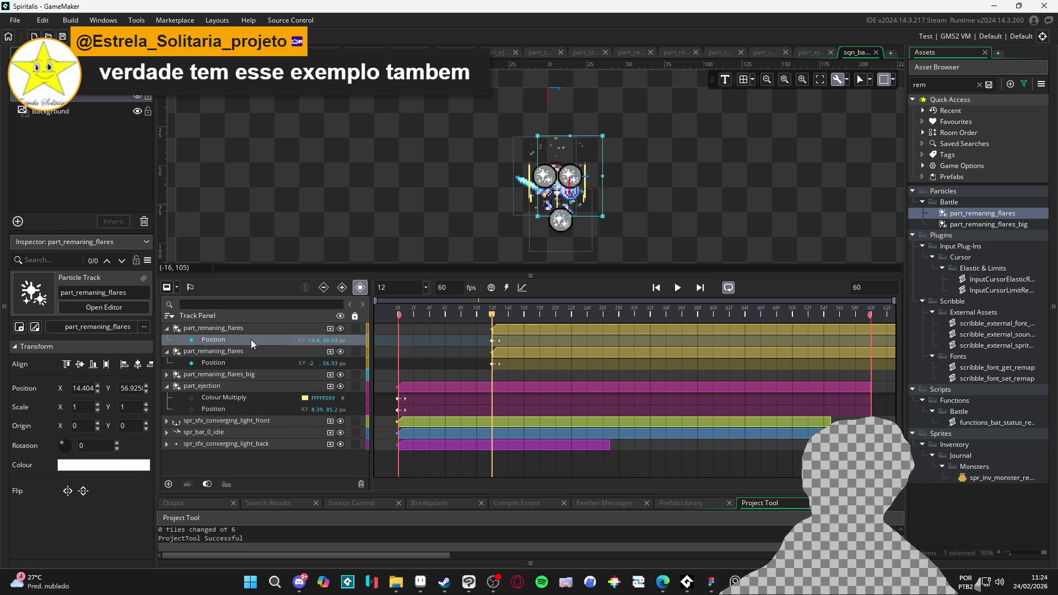
pyautogui.click(219, 364)
pyautogui.hotkey('ctrl', 'v')
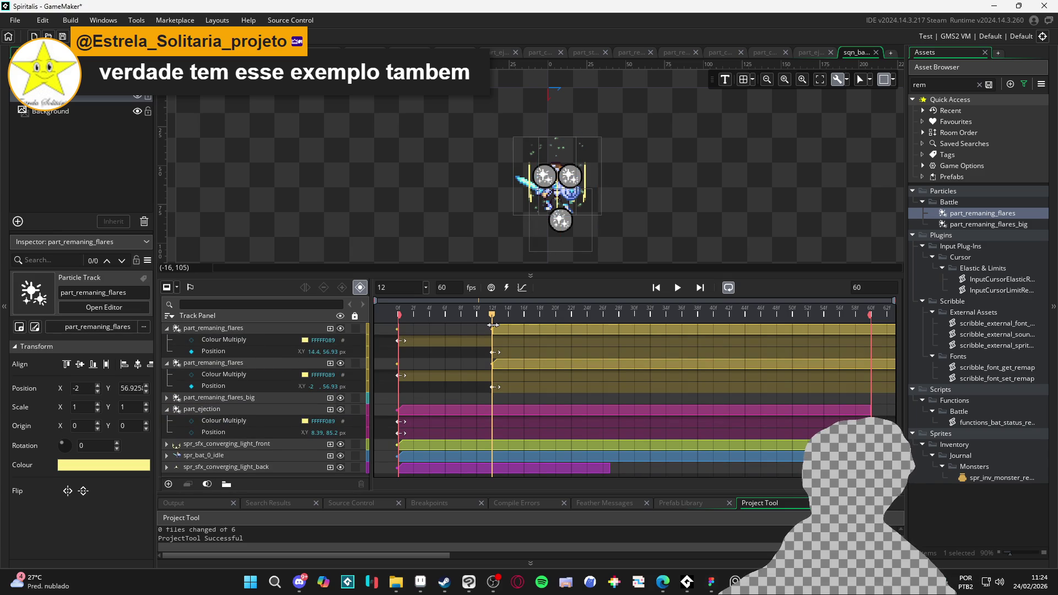
pyautogui.press('space')
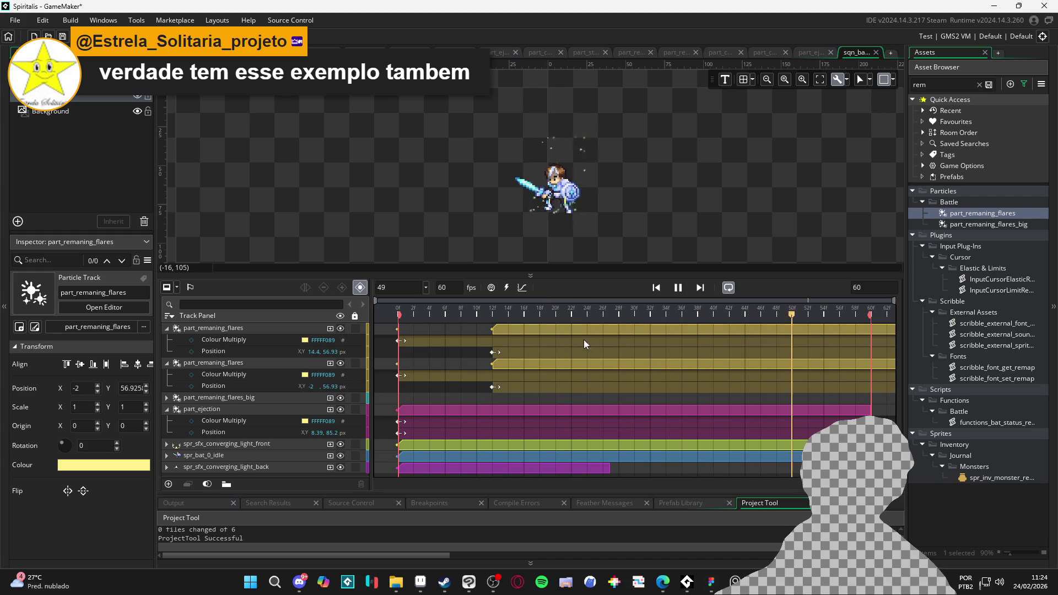
pyautogui.click(678, 287)
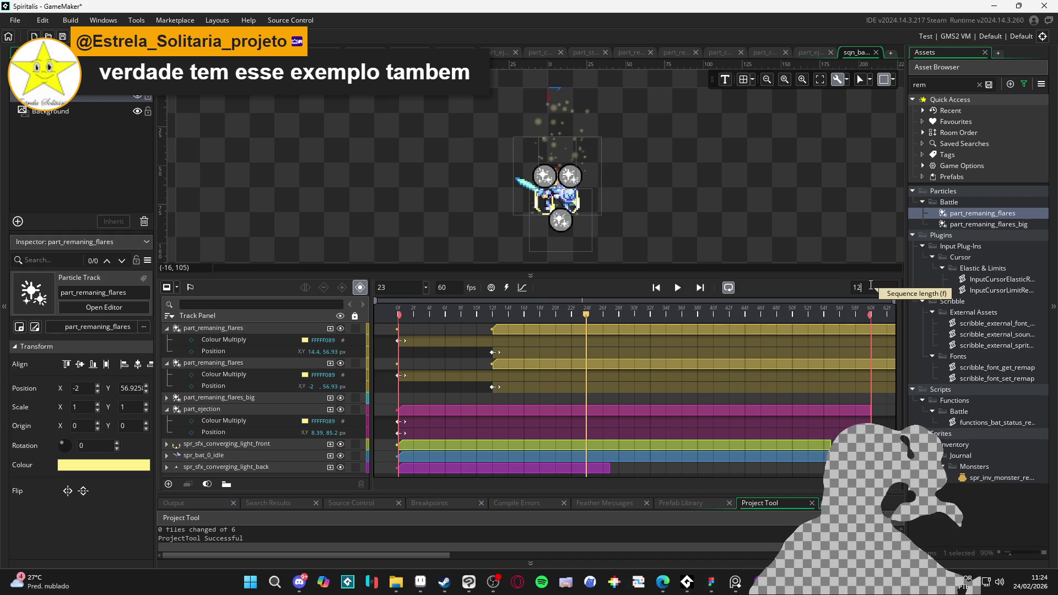
# - Set the sequence length to 120 frames
pyautogui.write('20')
pyautogui.press('Return')
pyautogui.press('space')
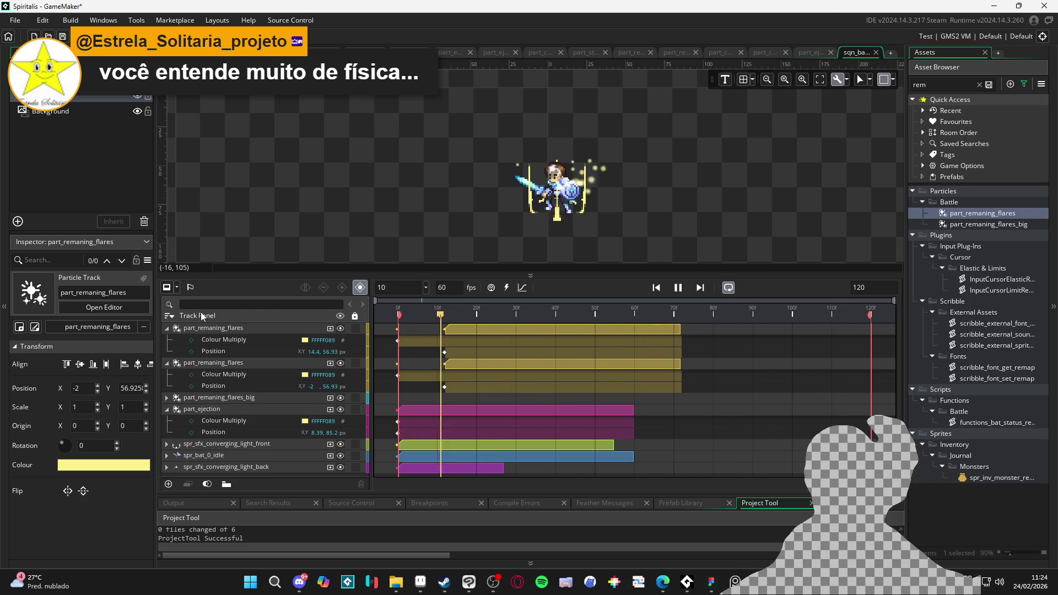
pyautogui.press('space')
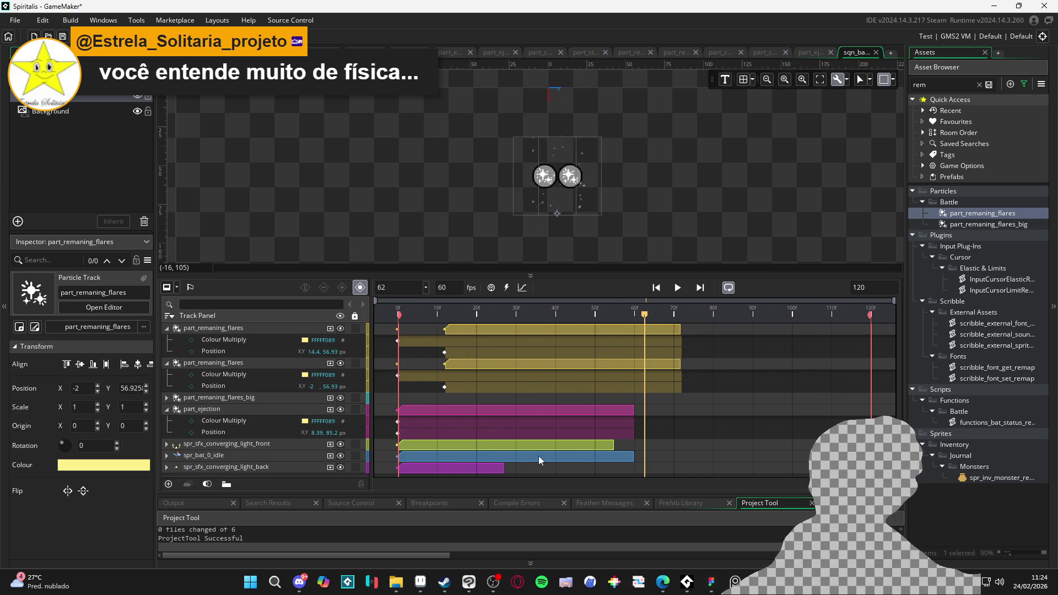
# - Lengthen the knight's idle sprite clip nearly to frame 120 and preview it
pyautogui.click(539, 458)
pyautogui.moveTo(631, 457); pyautogui.dragTo(815, 458)
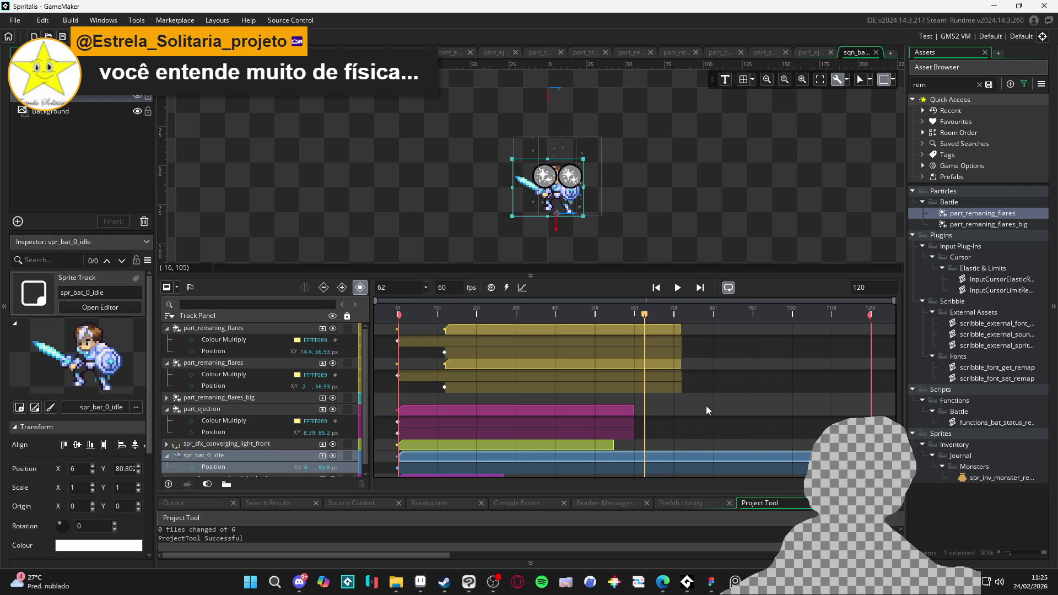
pyautogui.press('space')
pyautogui.click(319, 178)
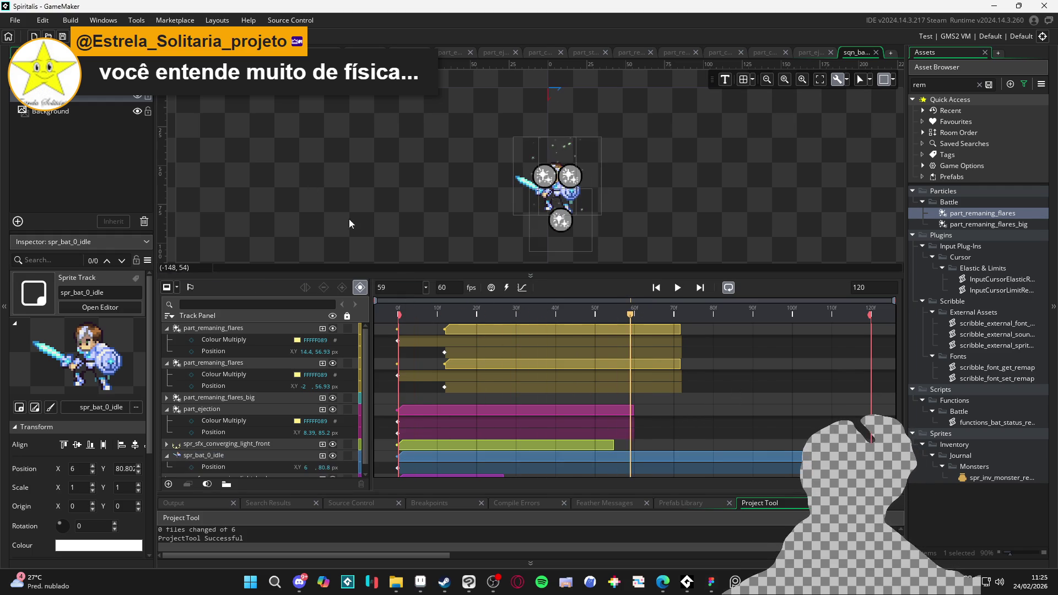
# - Replay the full sequence, pausing at frames 52 and 107, then return to frame 0
pyautogui.press('space')
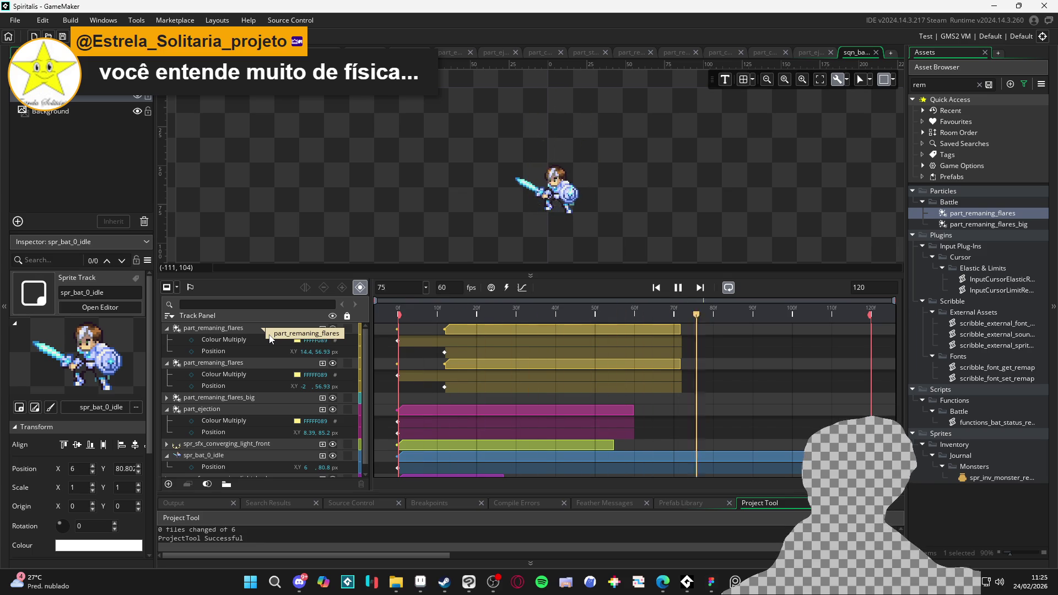
pyautogui.scroll(-3, 584, 194)
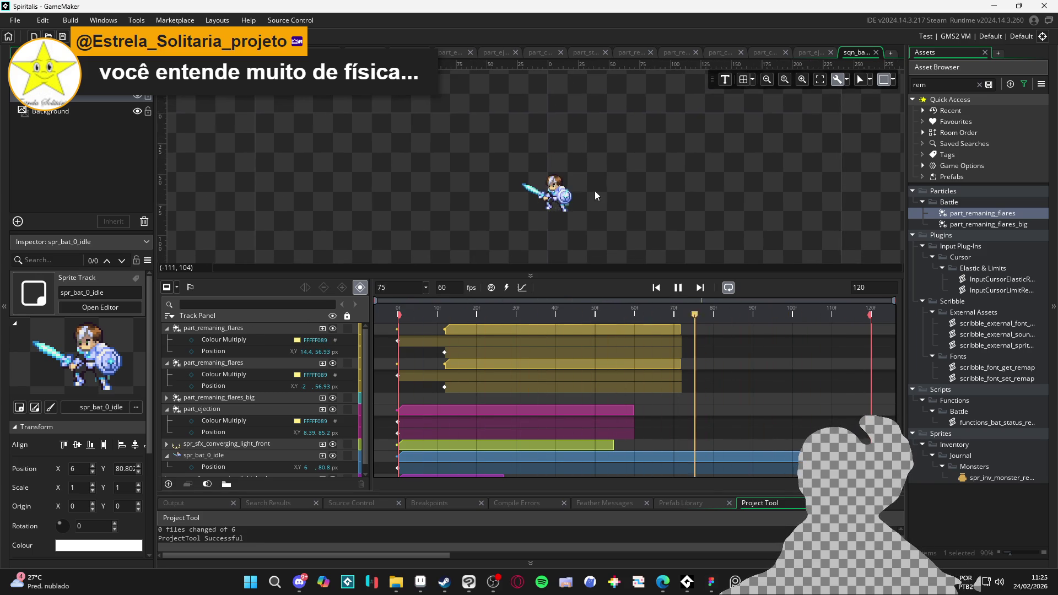
pyautogui.scroll(2, 603, 230)
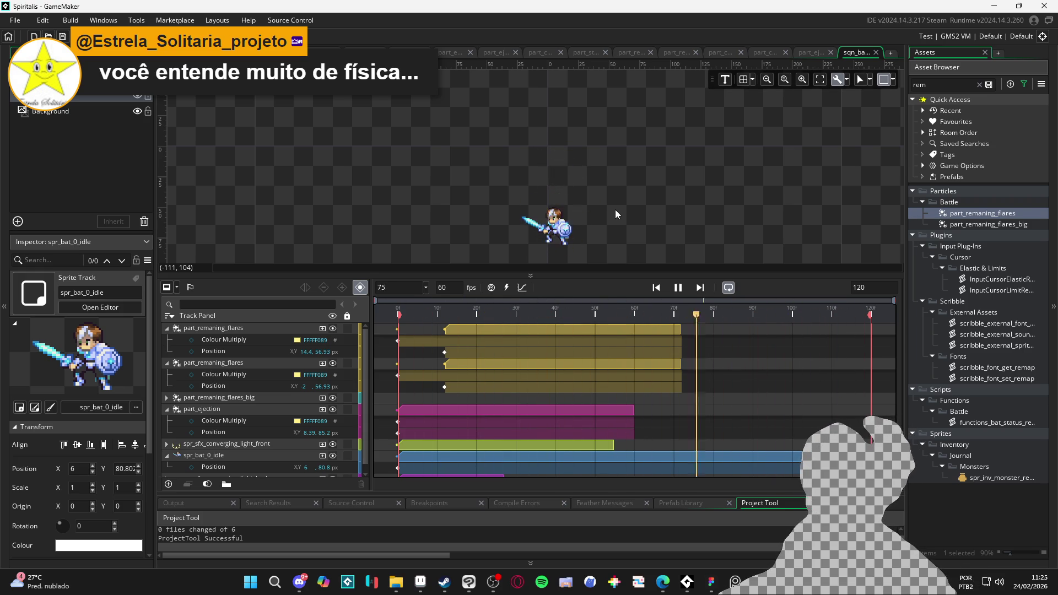
pyautogui.click(677, 287)
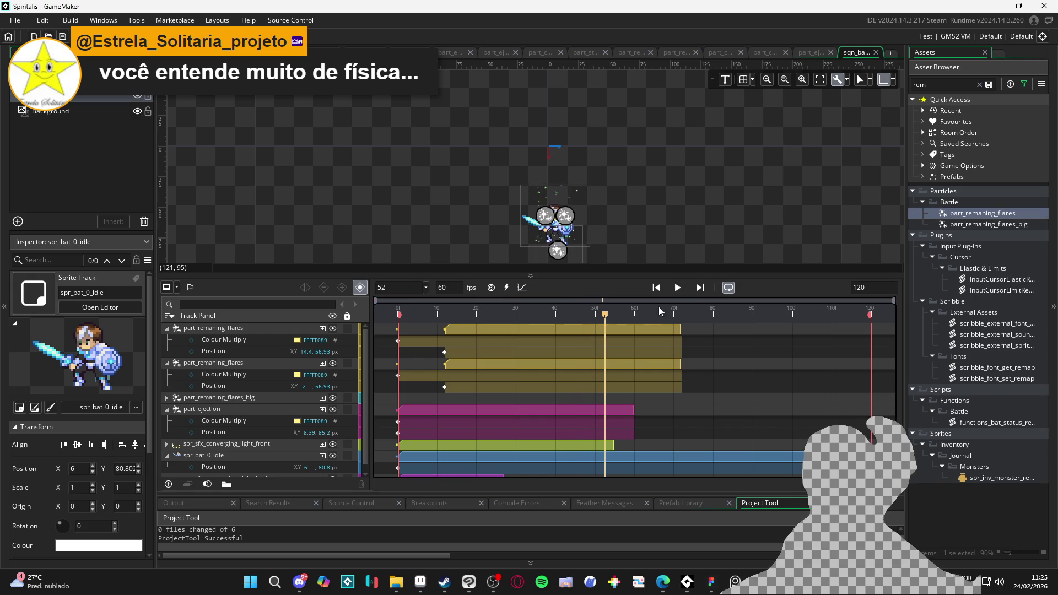
pyautogui.press('space')
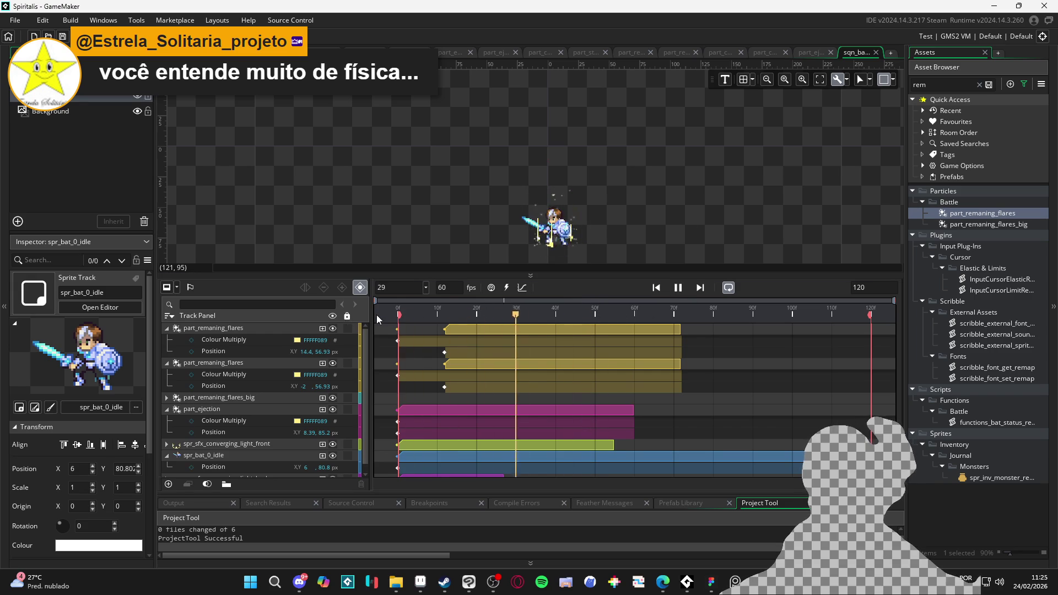
pyautogui.press('space')
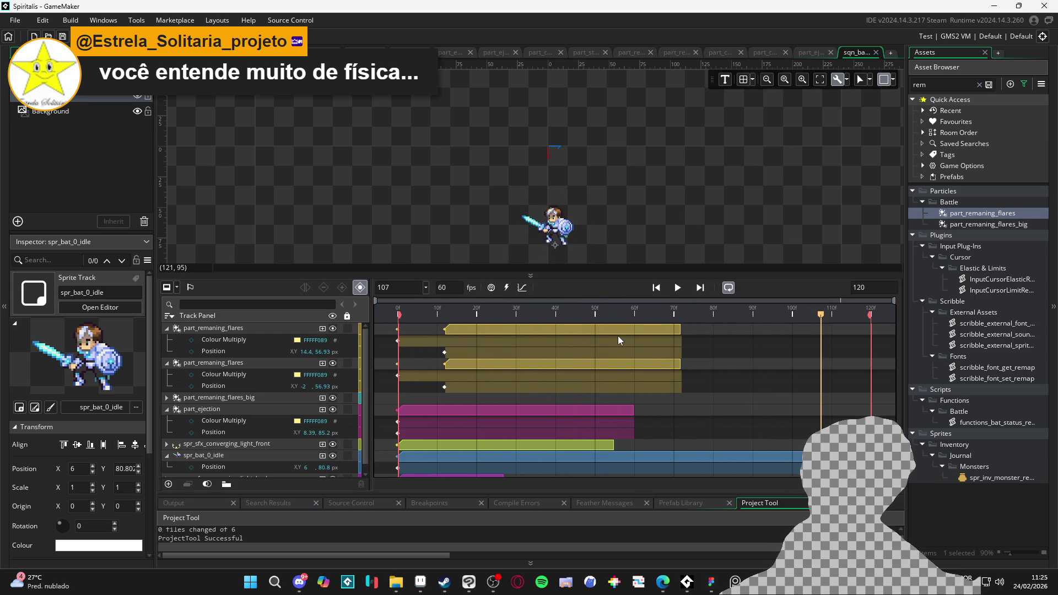
pyautogui.press('space')
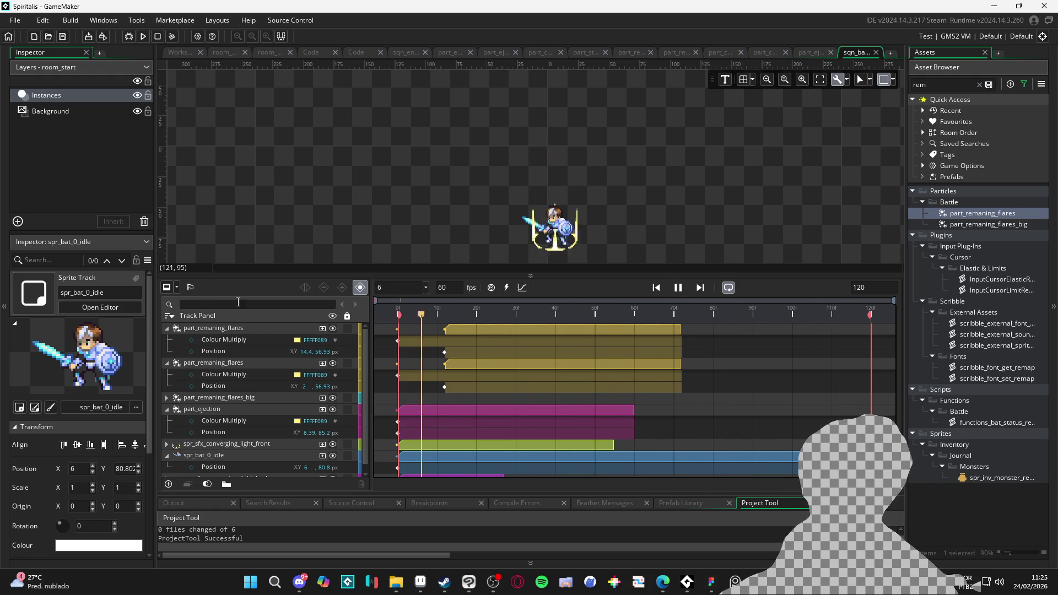
pyautogui.click(397, 314)
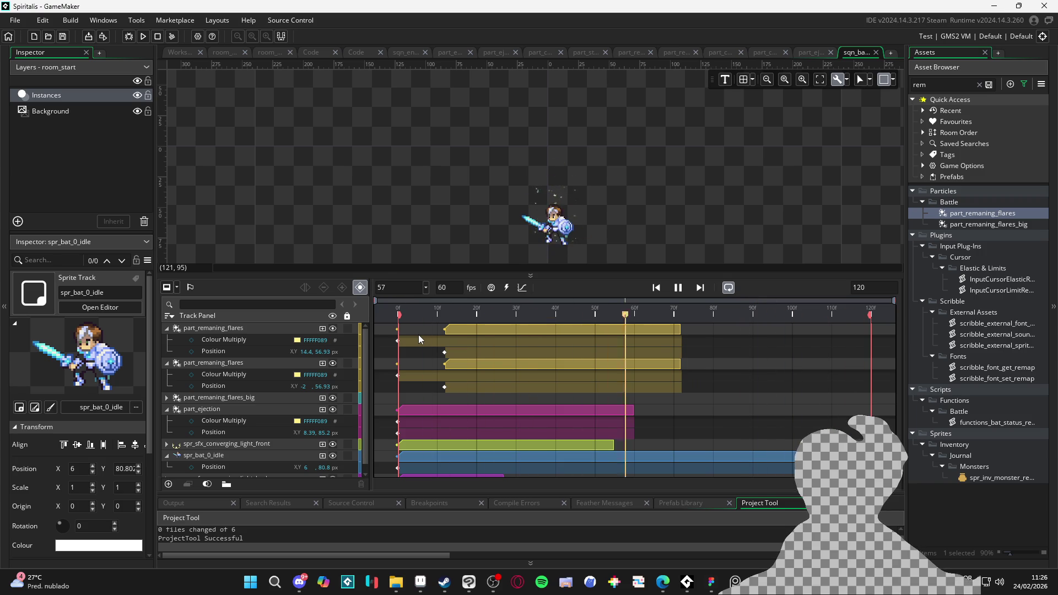
pyautogui.press('Return')
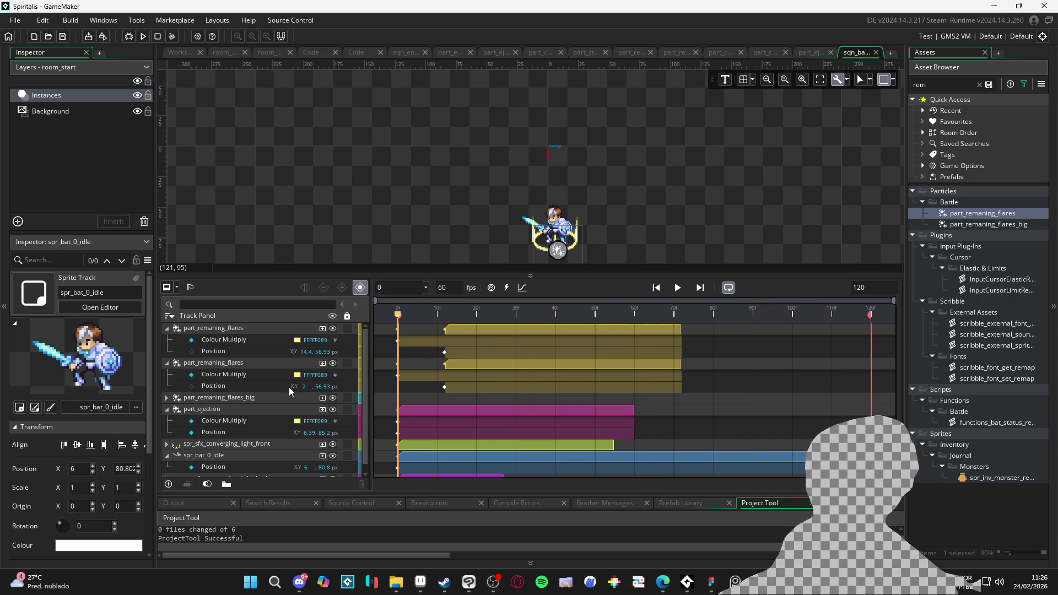
# - Move part_ejection's Colour Multiply keyframe to frame 30
pyautogui.click(249, 412)
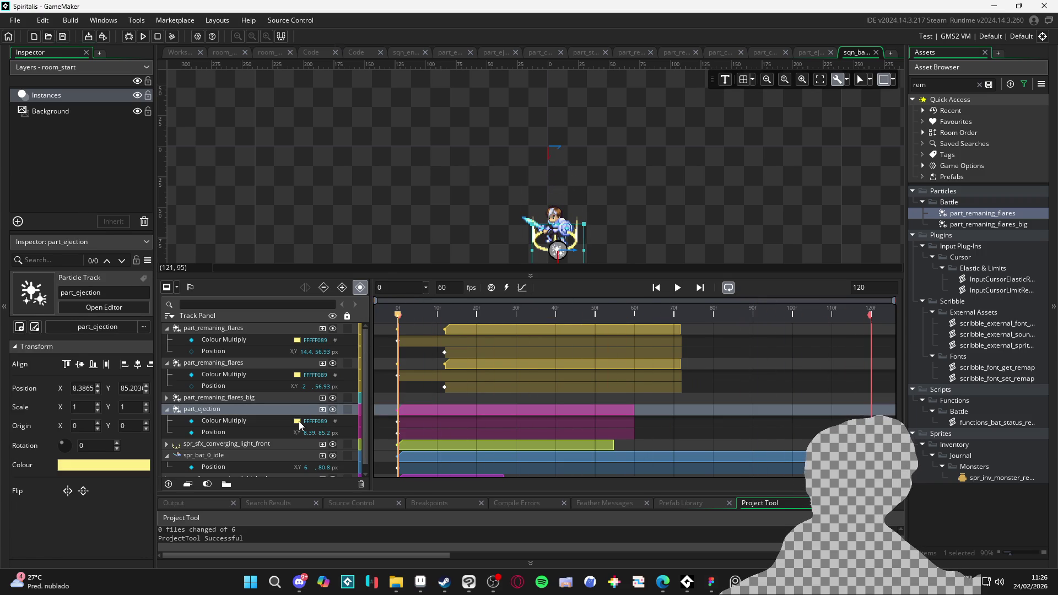
pyautogui.click(298, 421)
pyautogui.press('Escape')
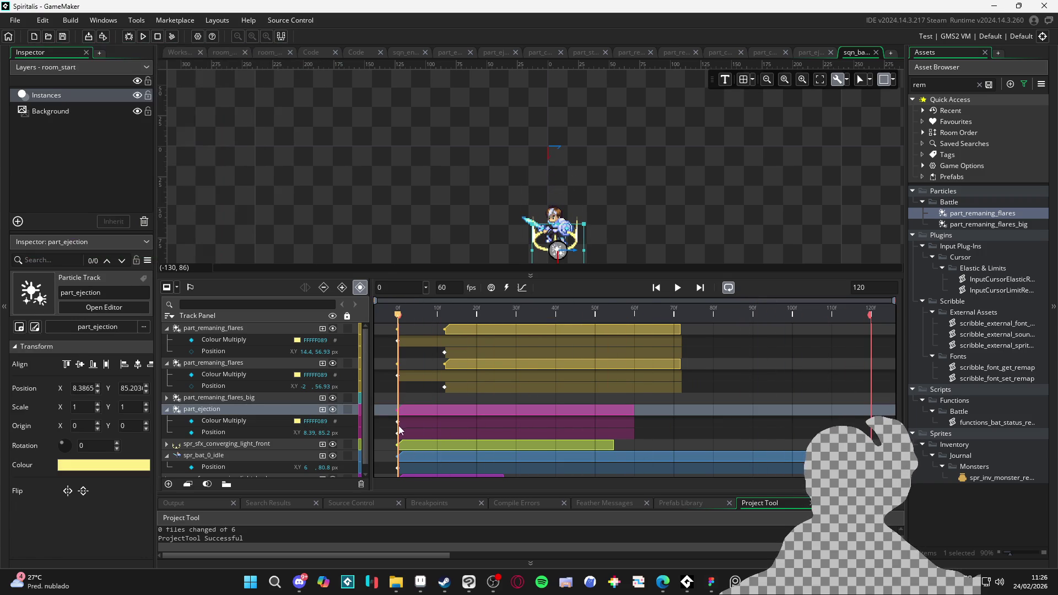
pyautogui.click(406, 425)
pyautogui.moveTo(500, 425); pyautogui.dragTo(514, 424)
# - Change part_ejection's colour multiply to white FFFFFF and replay the sequence
pyautogui.click(323, 410)
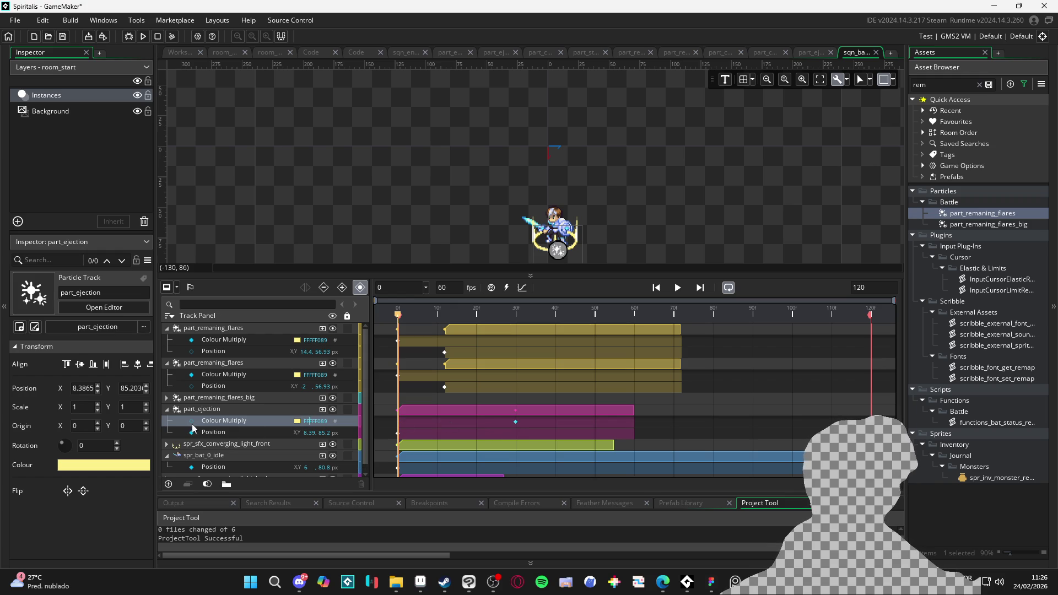
pyautogui.click(298, 422)
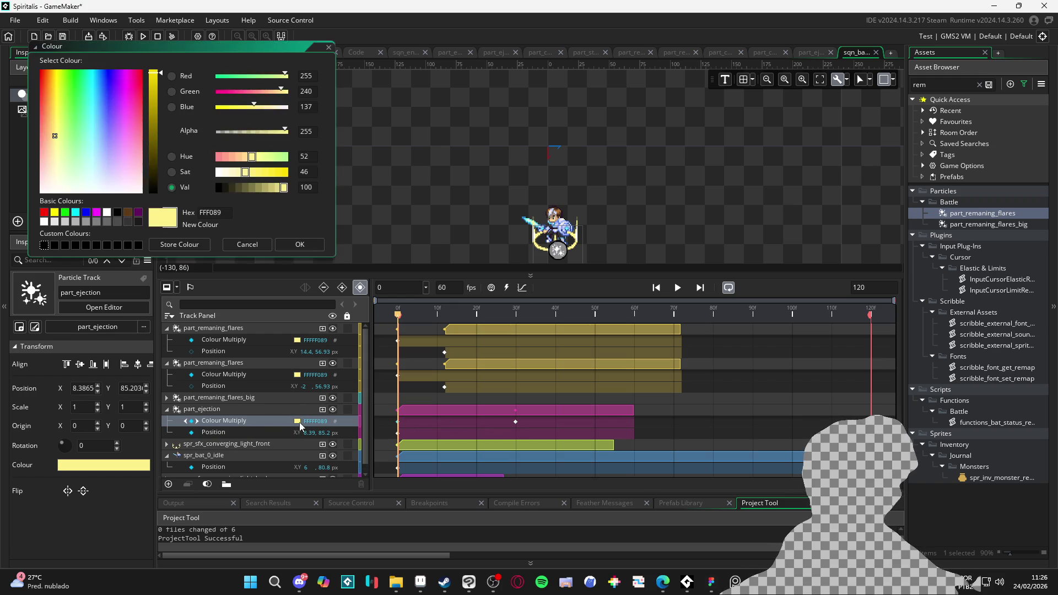
pyautogui.moveTo(105, 167); pyautogui.dragTo(207, 239)
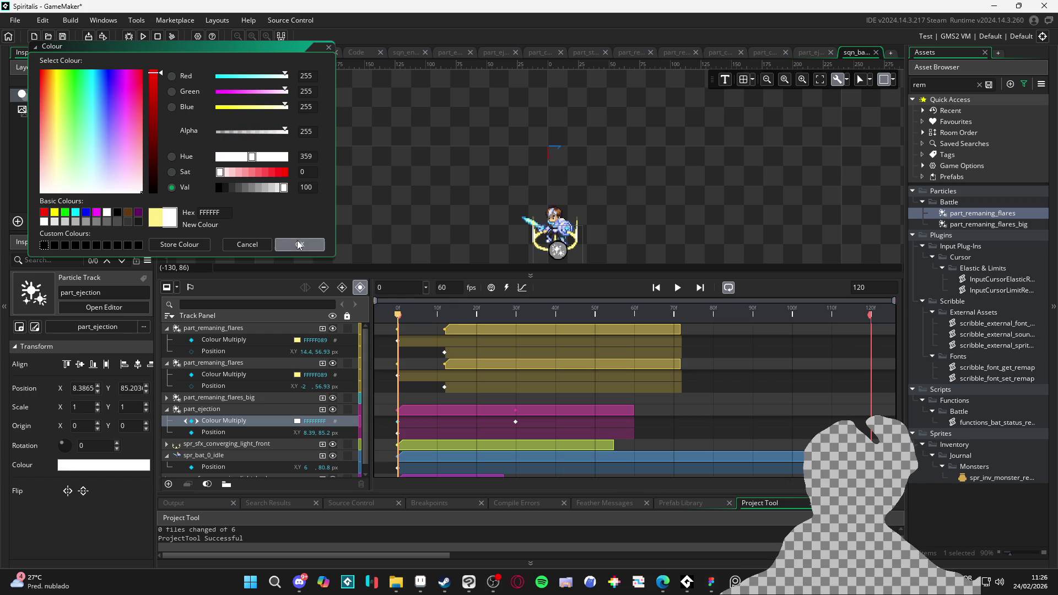
pyautogui.click(298, 245)
pyautogui.click(683, 290)
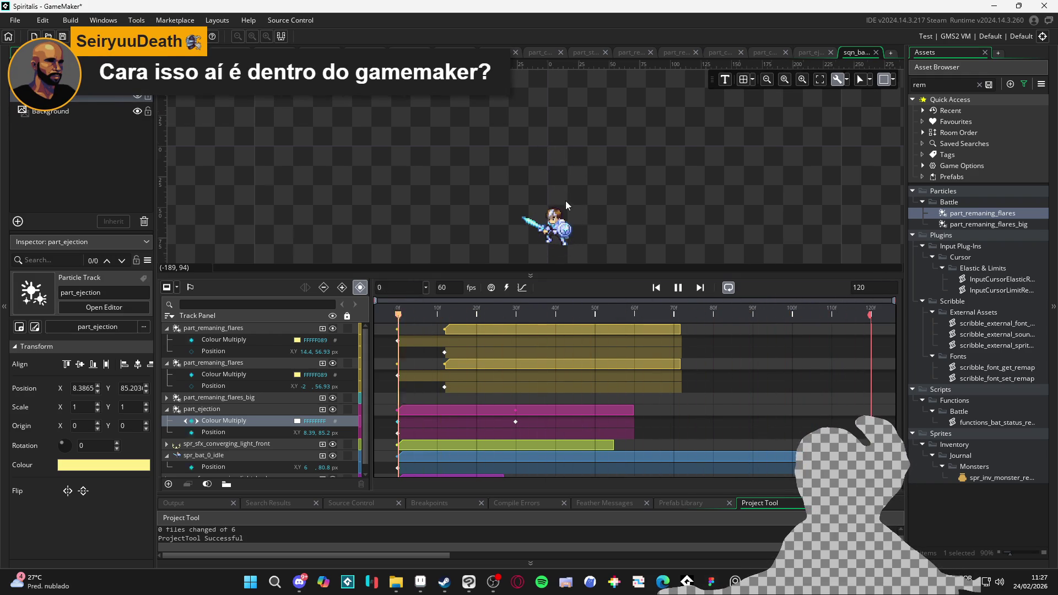
pyautogui.scroll(2, 612, 173)
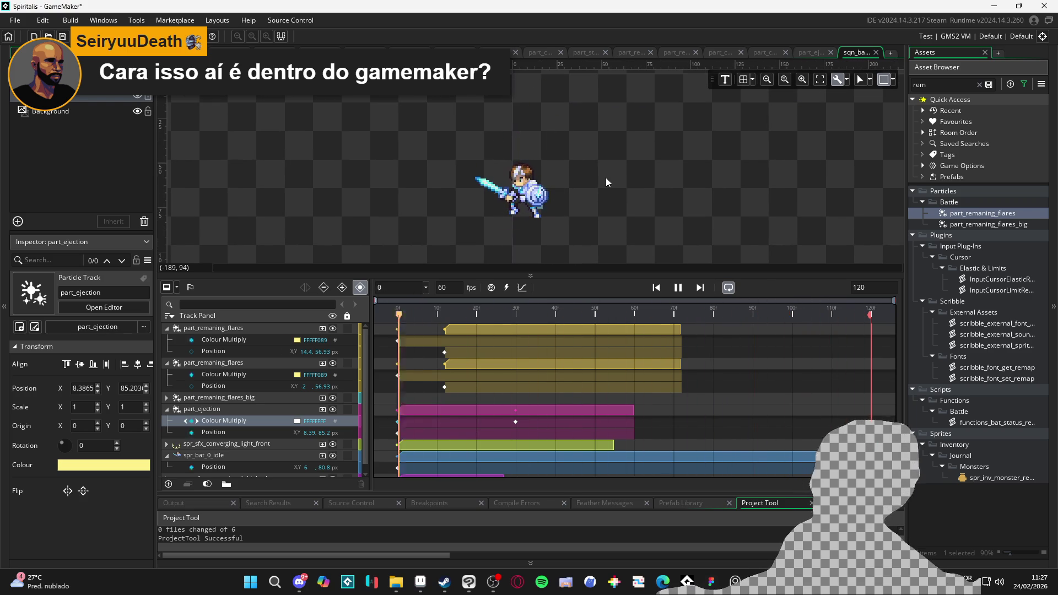
pyautogui.click(677, 287)
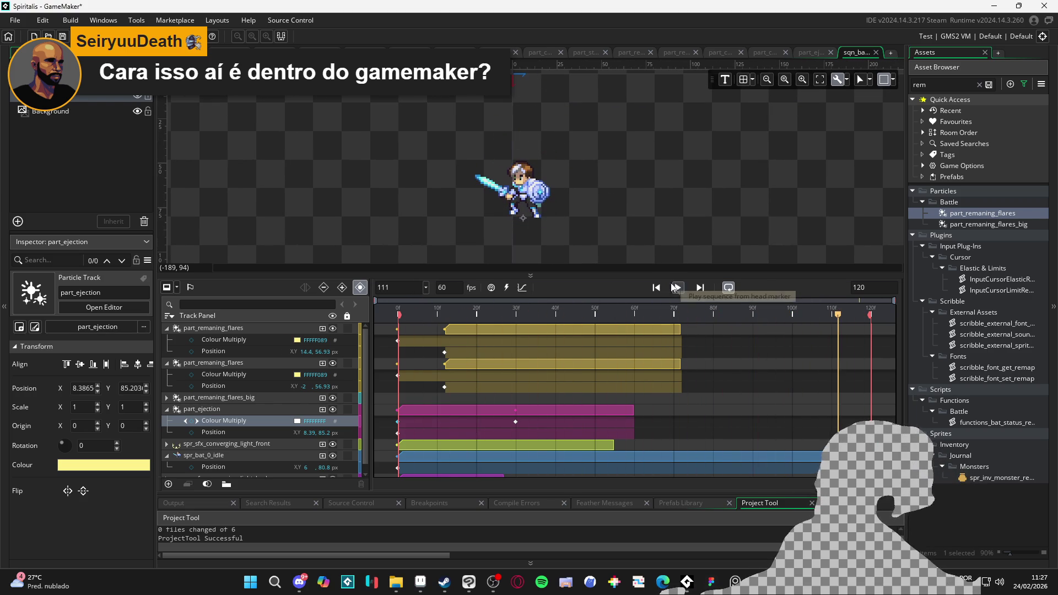
pyautogui.scroll(-2, 636, 171)
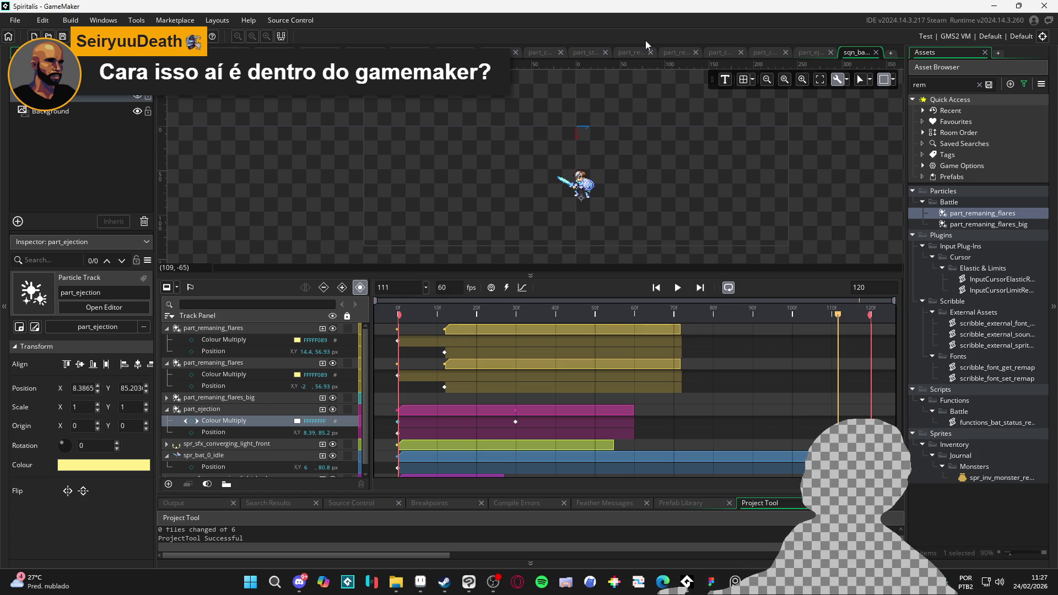
pyautogui.click(817, 52)
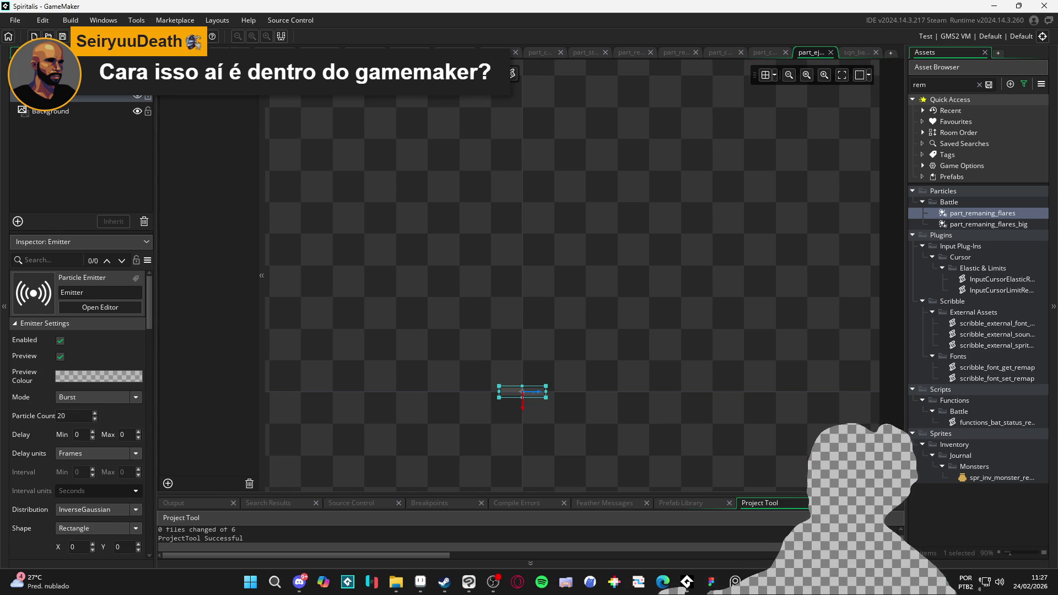
# - Cycle through the open room and particle system editor tabs, ending on room_start
pyautogui.click(274, 52)
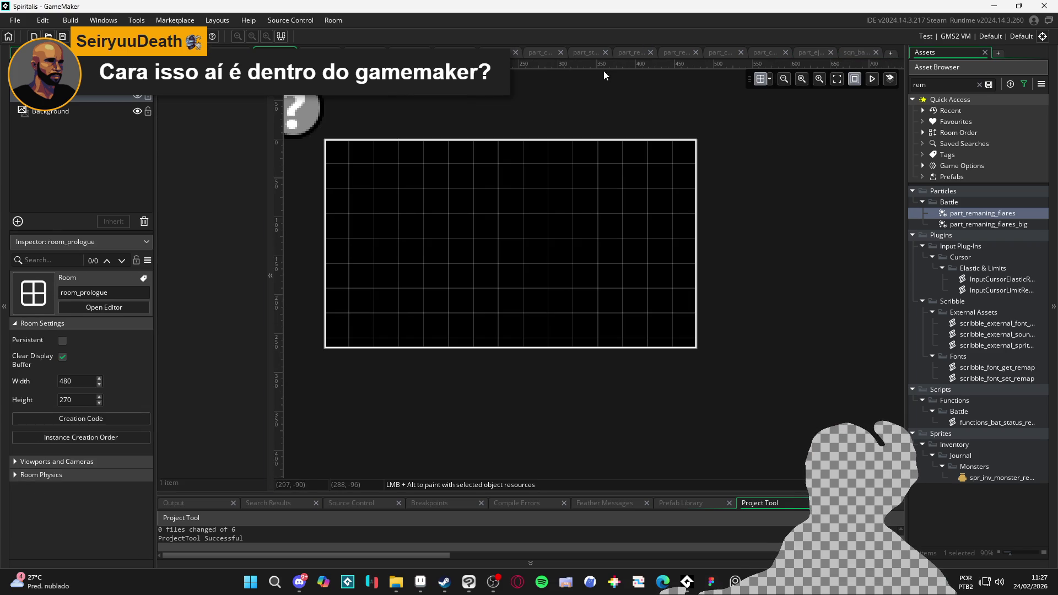
pyautogui.click(680, 52)
pyautogui.click(715, 53)
pyautogui.click(766, 55)
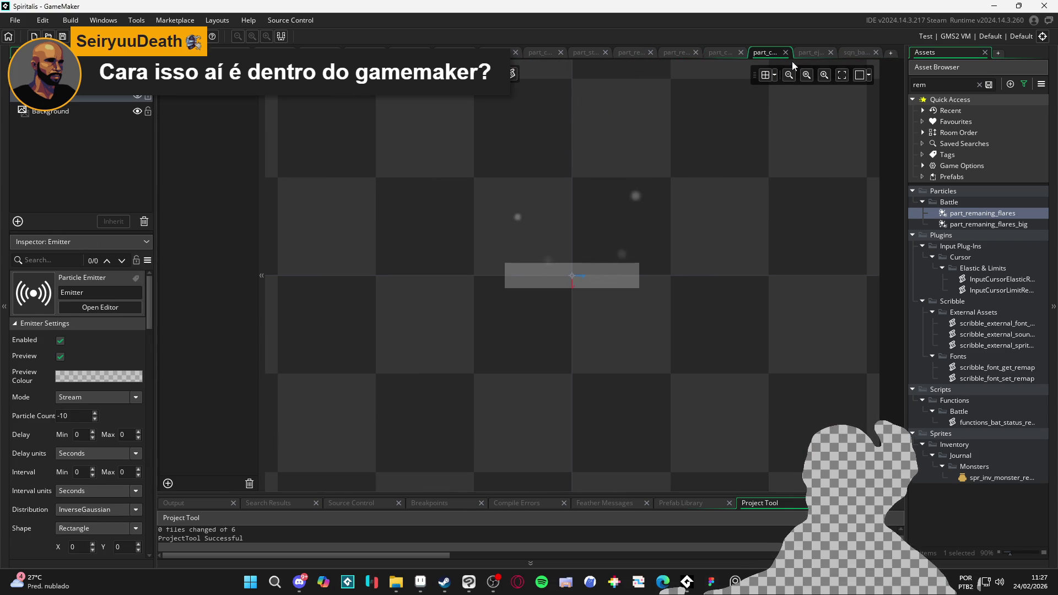
pyautogui.click(455, 52)
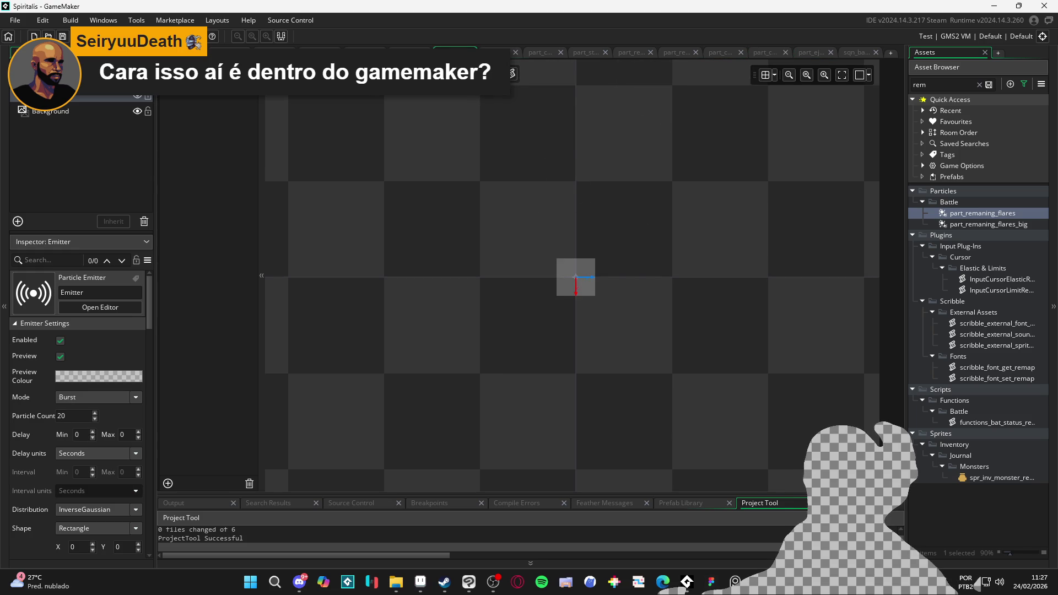
pyautogui.click(275, 52)
pyautogui.click(230, 52)
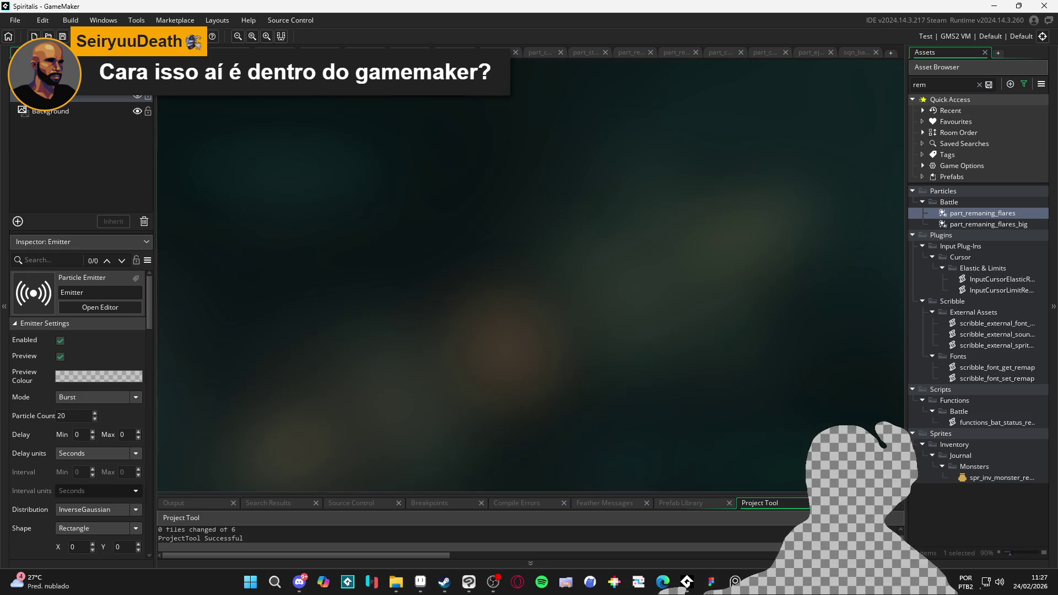
# - Search the assets for 'room' and open the biome_1_room_0_arrival room
pyautogui.doubleClick(960, 79)
pyautogui.write('ro')
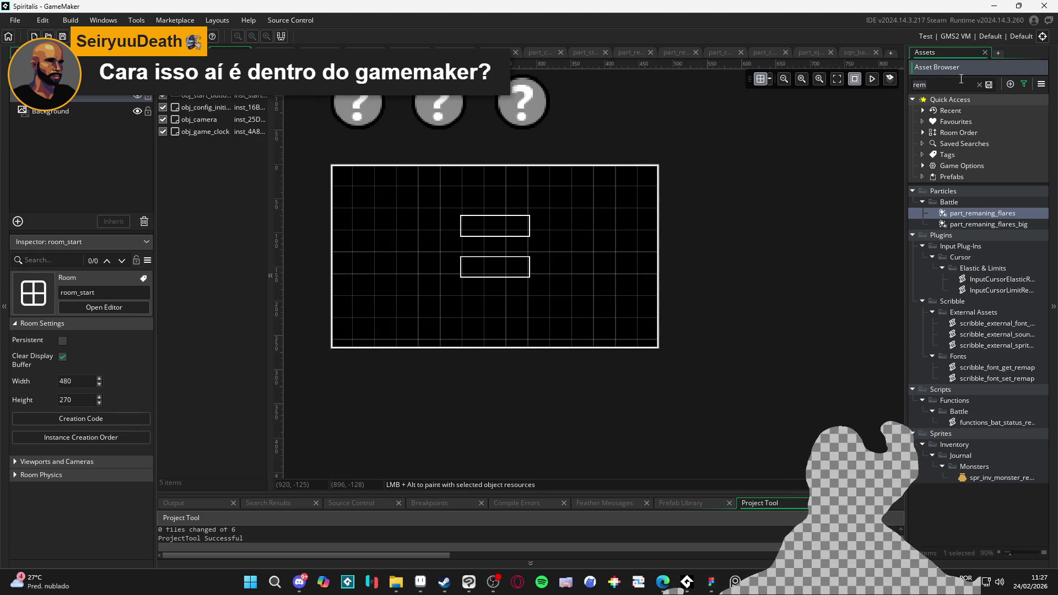
pyautogui.write('om')
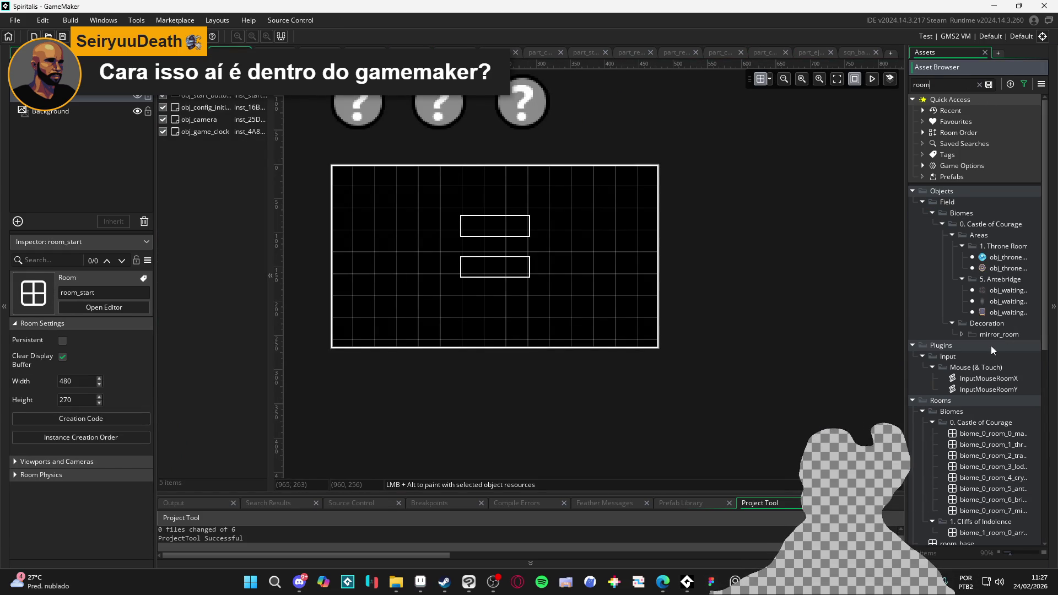
pyautogui.scroll(-3, 999, 361)
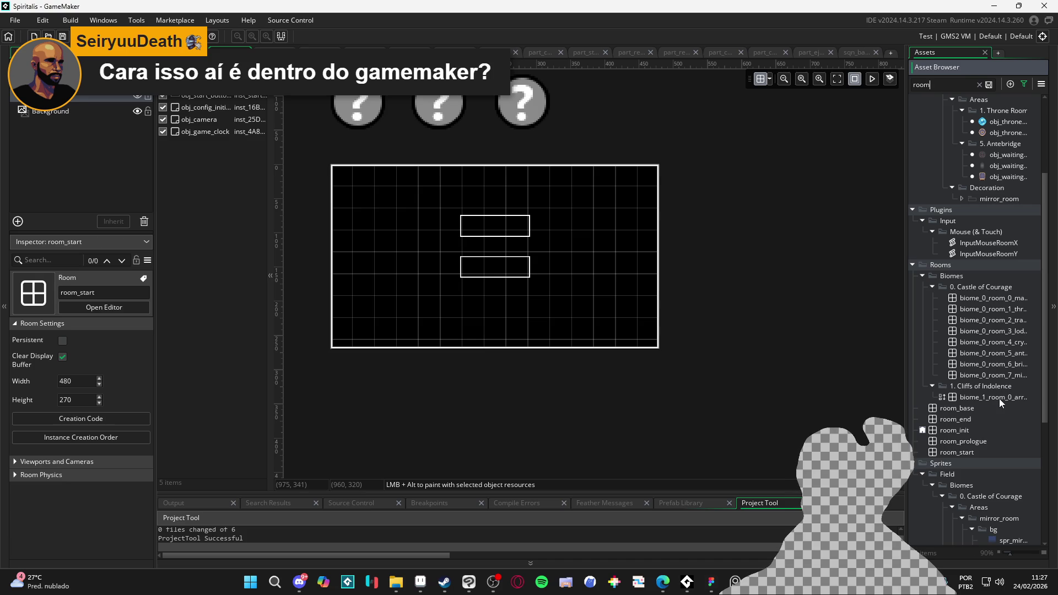
pyautogui.doubleClick(999, 398)
# - Show the Assets list beside the room and make 'transition' the active layer
pyautogui.scroll(-2, 445, 241)
pyautogui.scroll(4, 468, 246)
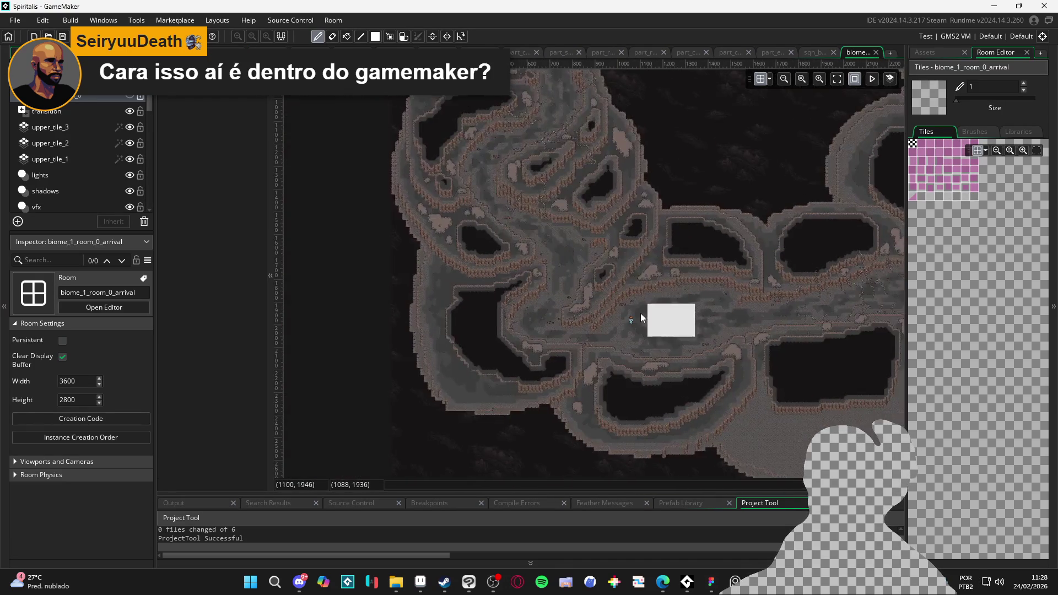
pyautogui.scroll(4, 628, 327)
pyautogui.click(935, 53)
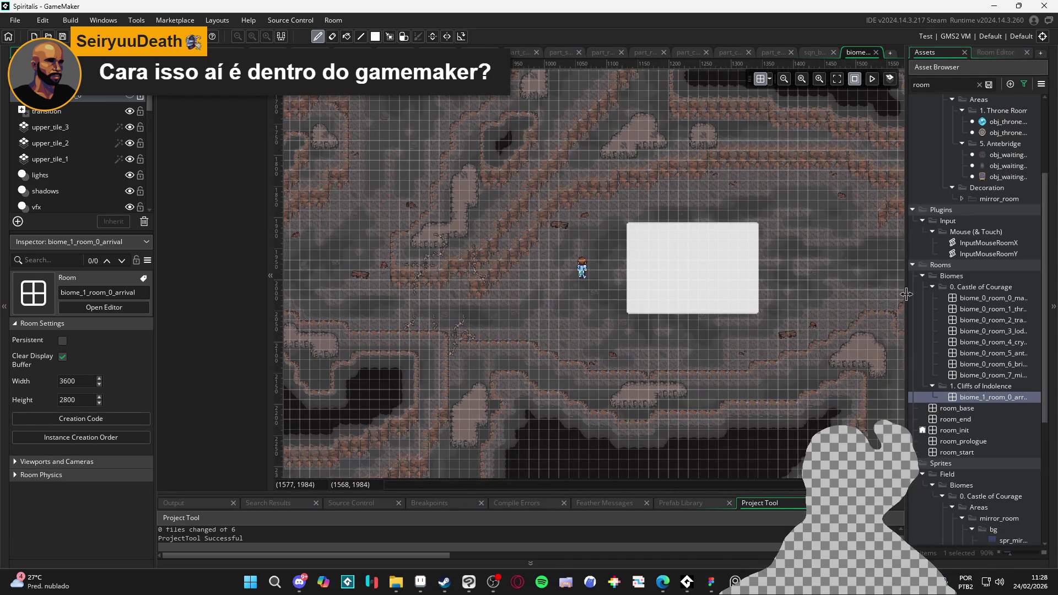
pyautogui.scroll(3, 987, 253)
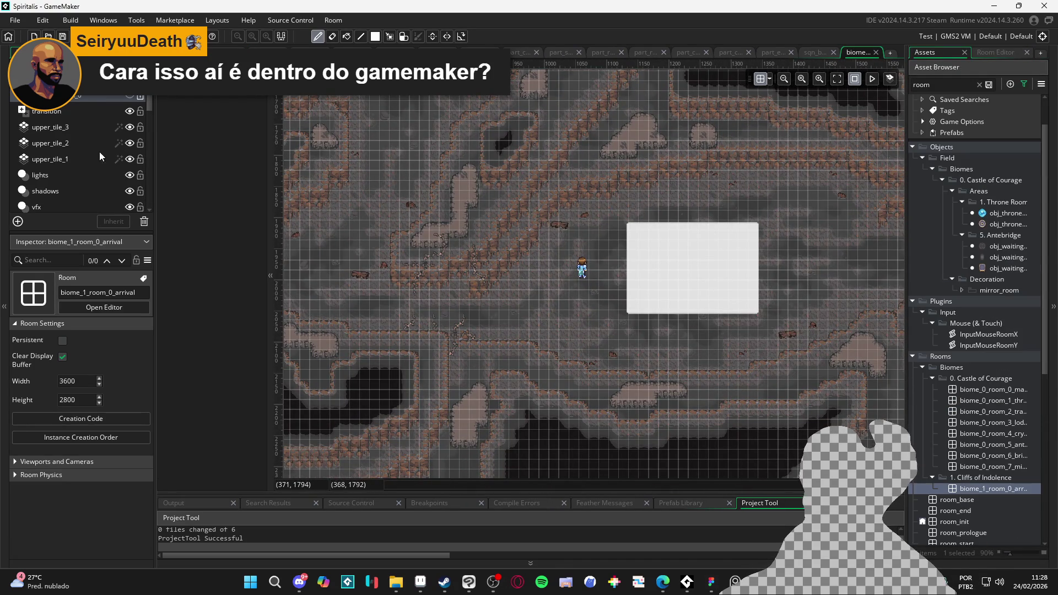
pyautogui.click(57, 117)
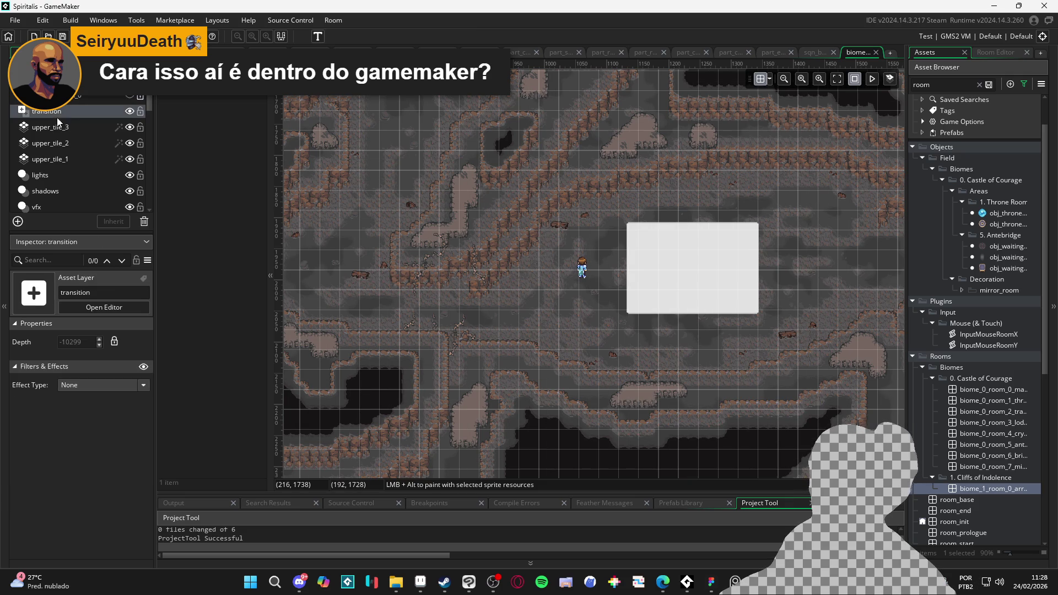
# - Search 'sqn' and drag sqn_bat_ability_1 into the room below the player
pyautogui.doubleClick(935, 86)
pyautogui.write('sqn')
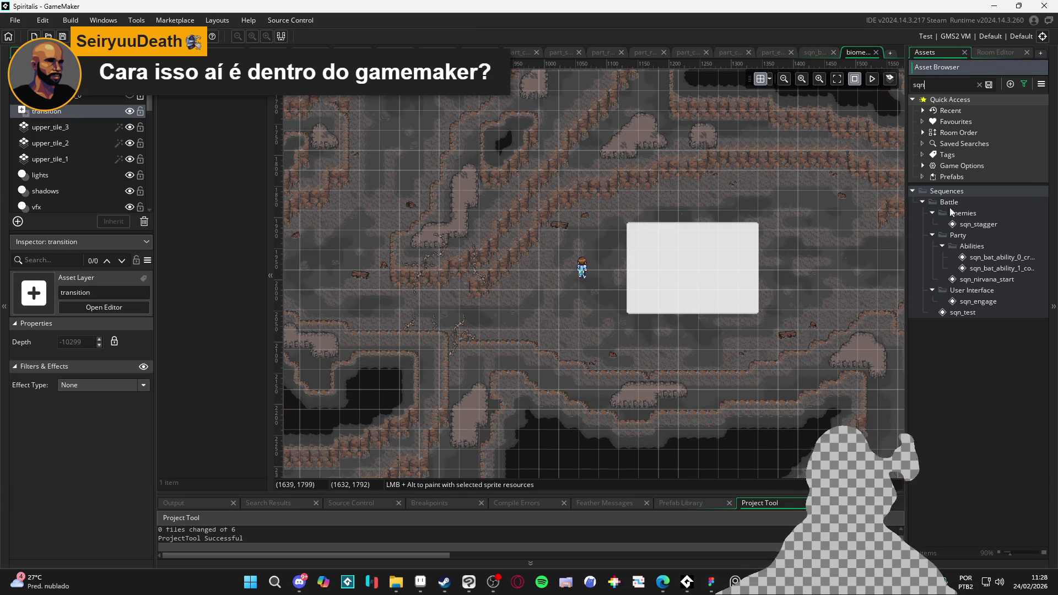
pyautogui.moveTo(982, 268)
pyautogui.mouseDown()
pyautogui.moveTo(510, 313)
pyautogui.moveTo(553, 321)
pyautogui.mouseUp()
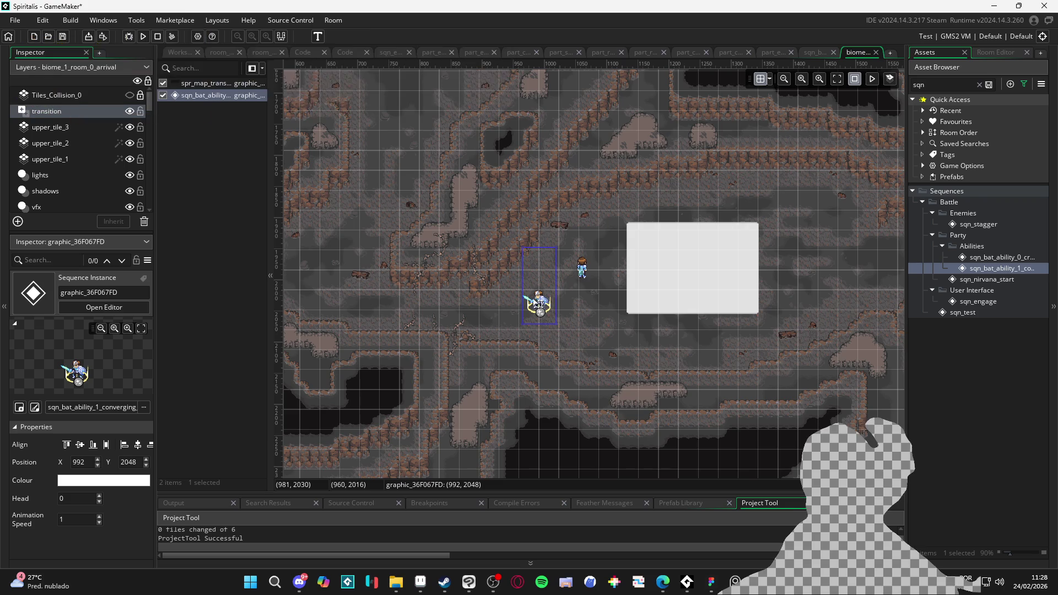
# - Nudge the ability sequence instance into place at about X 996, Y 2062
pyautogui.scroll(5, 537, 302)
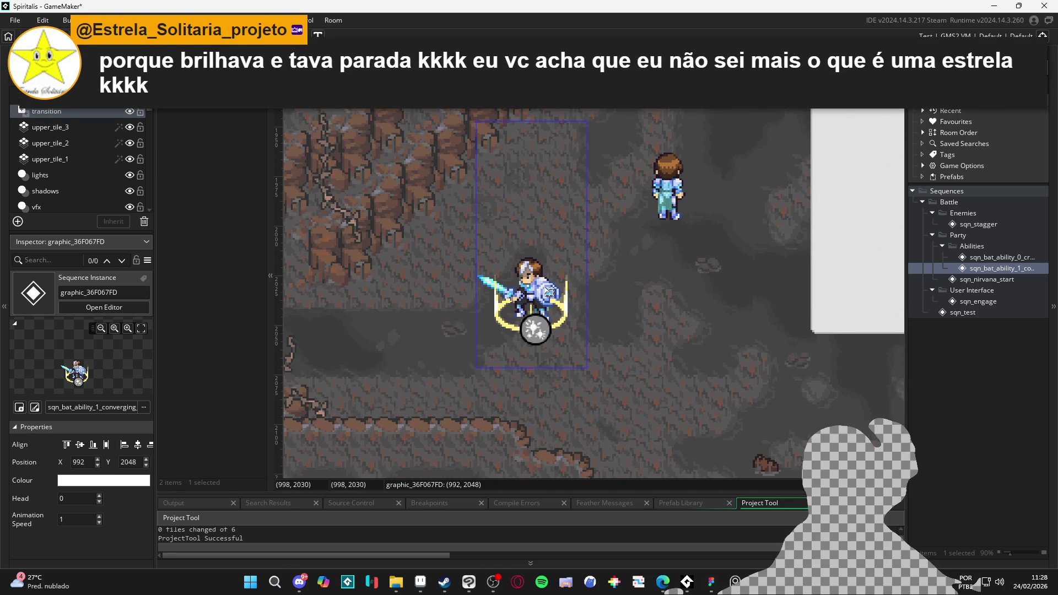
pyautogui.moveTo(541, 296); pyautogui.dragTo(538, 305)
pyautogui.moveTo(538, 305)
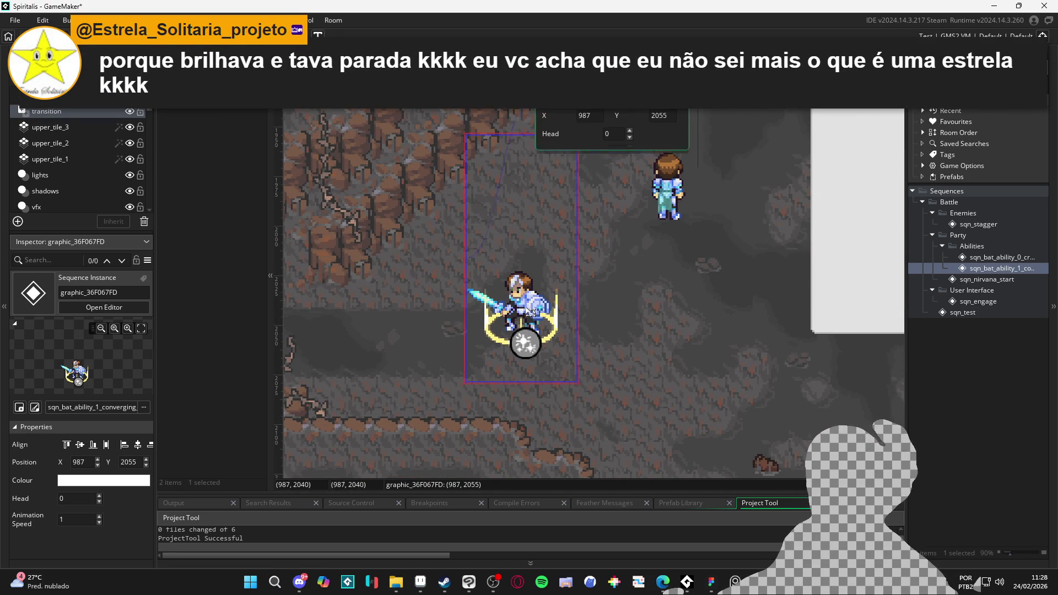
pyautogui.scroll(1, 633, 160)
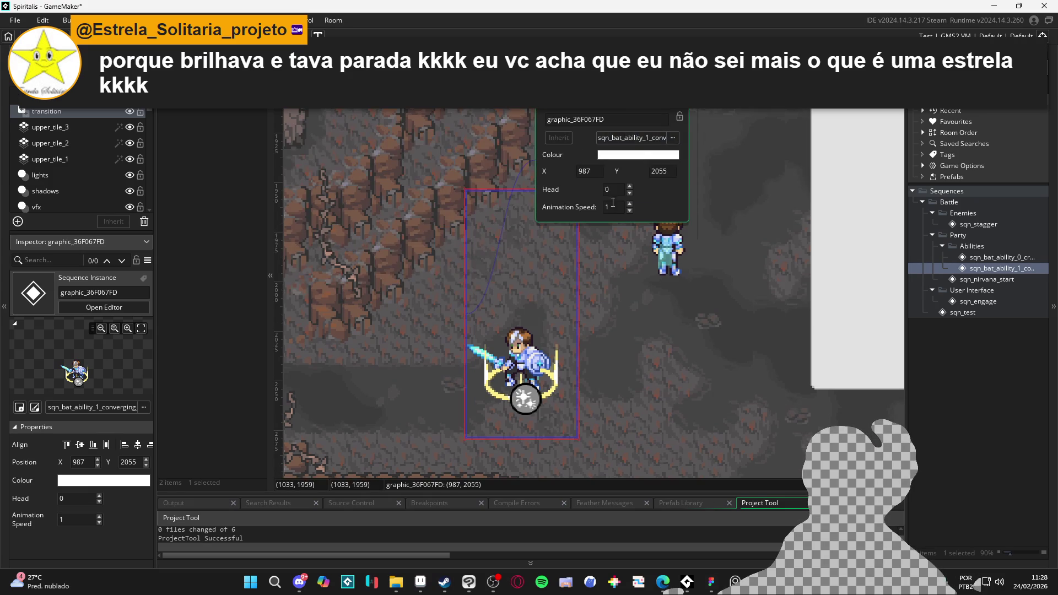
pyautogui.moveTo(534, 359)
pyautogui.mouseDown()
pyautogui.moveTo(556, 357)
pyautogui.moveTo(565, 339)
pyautogui.mouseUp()
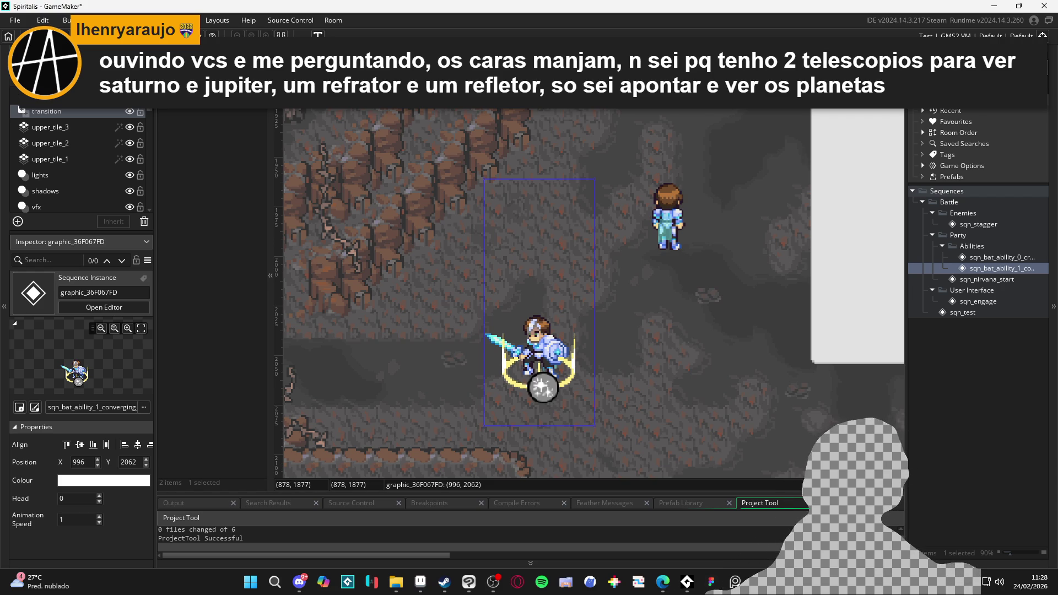
# - Switch from GameMaker to the browser showing the Moon-and-planets article
pyautogui.click(663, 581)
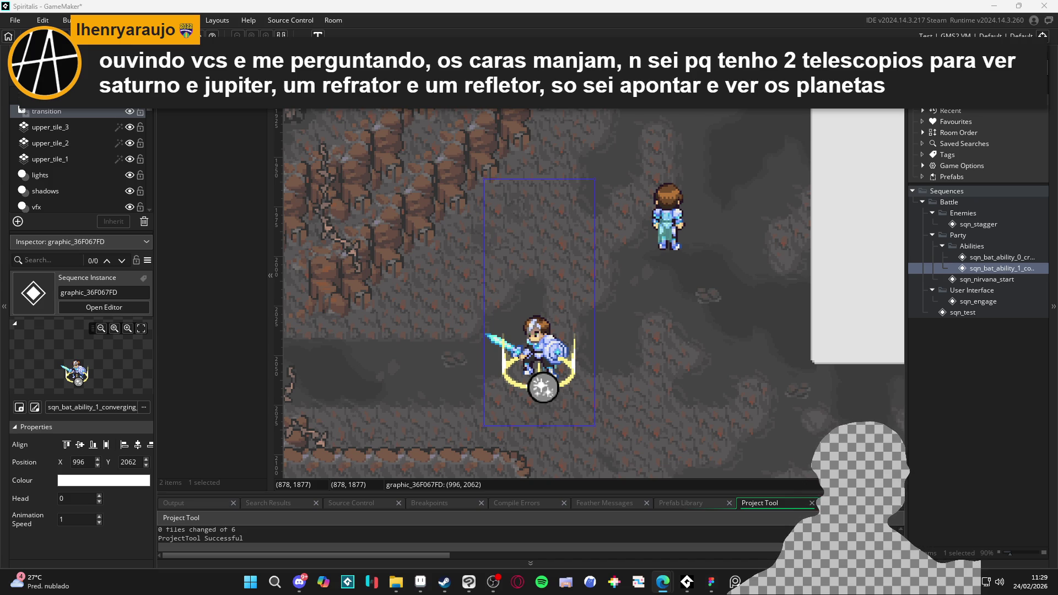
pyautogui.hotkey('alt', 'Tab')
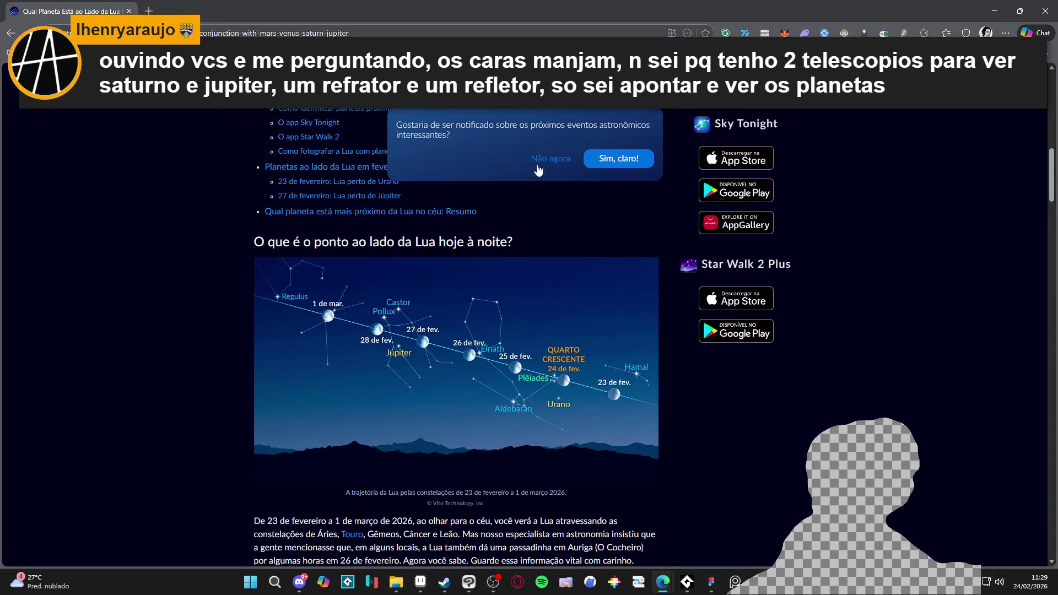
# - Read the article and dismiss its notification prompt with 'Não agora'
pyautogui.scroll(-1, 261, 244)
pyautogui.scroll(1, 277, 255)
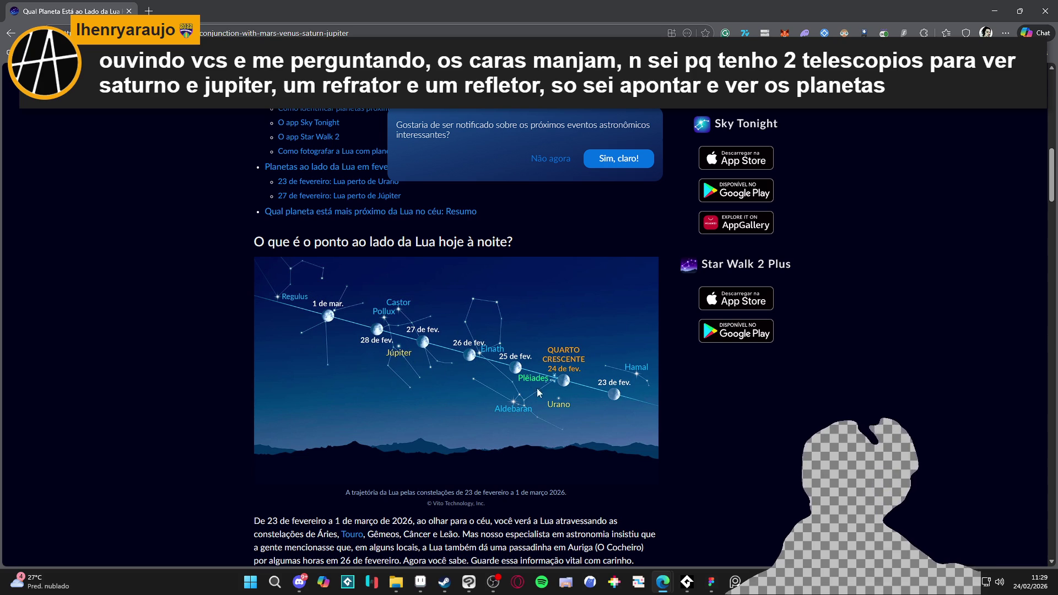
pyautogui.scroll(-2, 611, 372)
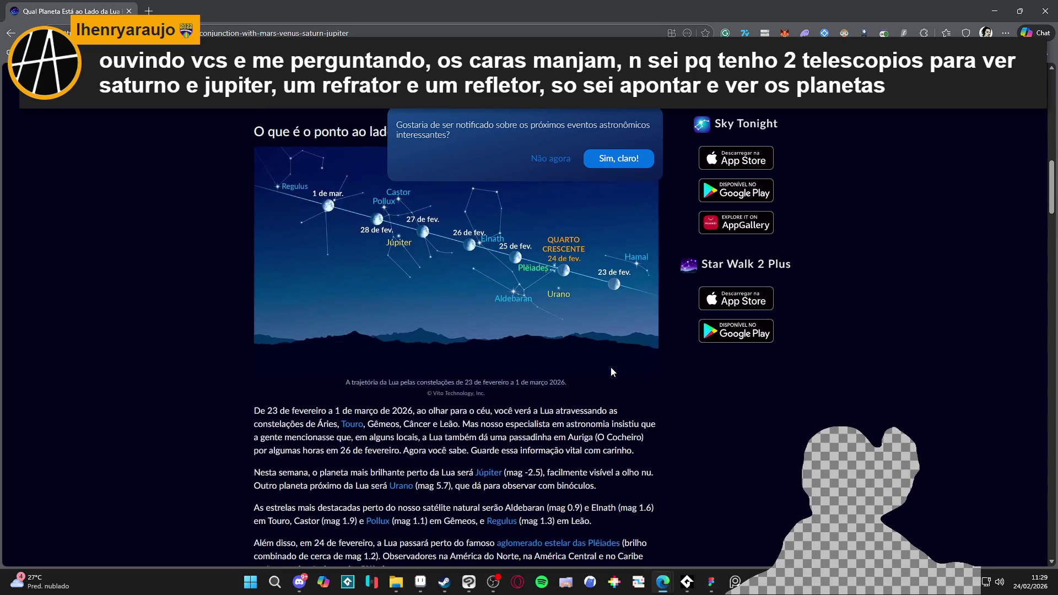
pyautogui.scroll(1, 610, 369)
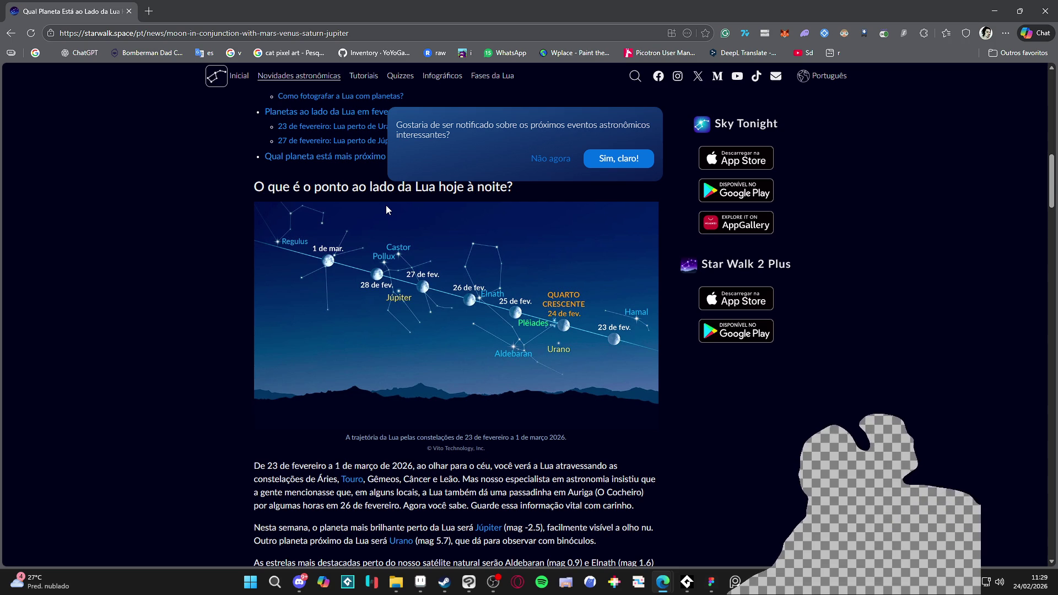
pyautogui.scroll(-9, 408, 200)
pyautogui.scroll(-7, 411, 200)
pyautogui.scroll(15, 580, 175)
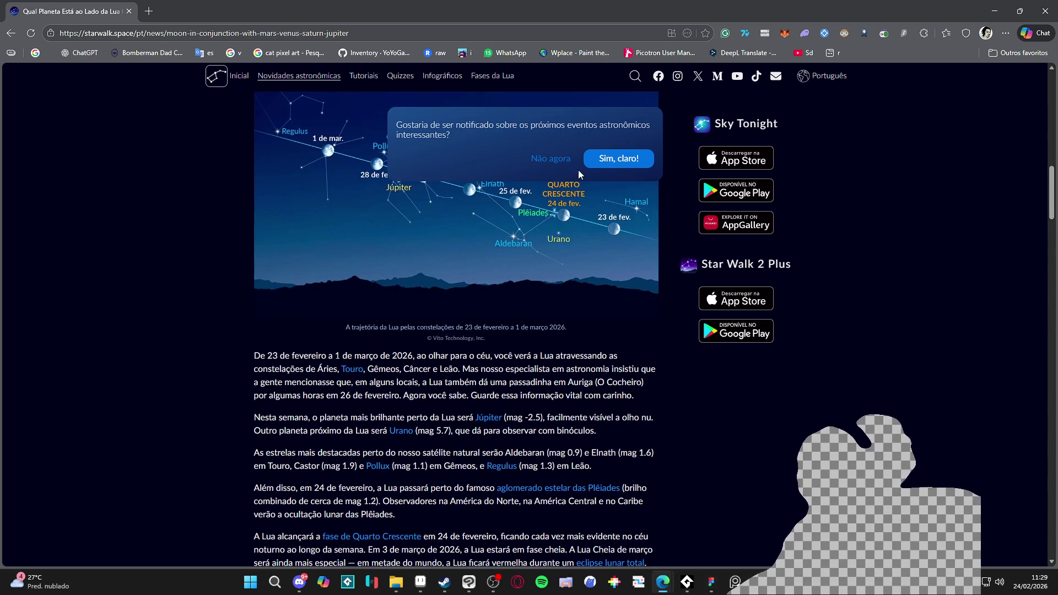
pyautogui.click(548, 160)
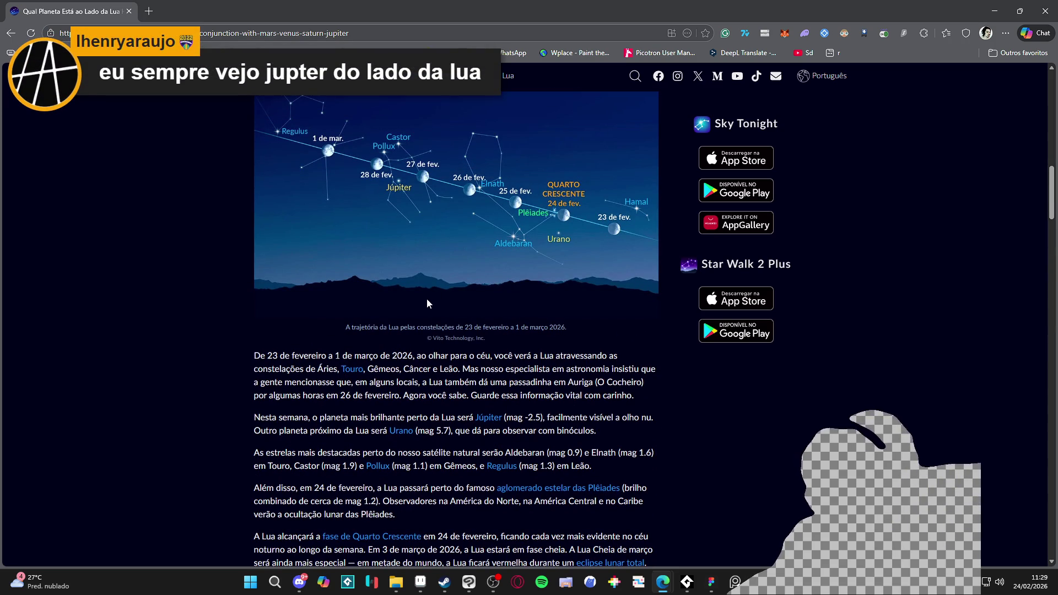
# - Scroll through the article to read the moon-path chart
pyautogui.scroll(2, 441, 281)
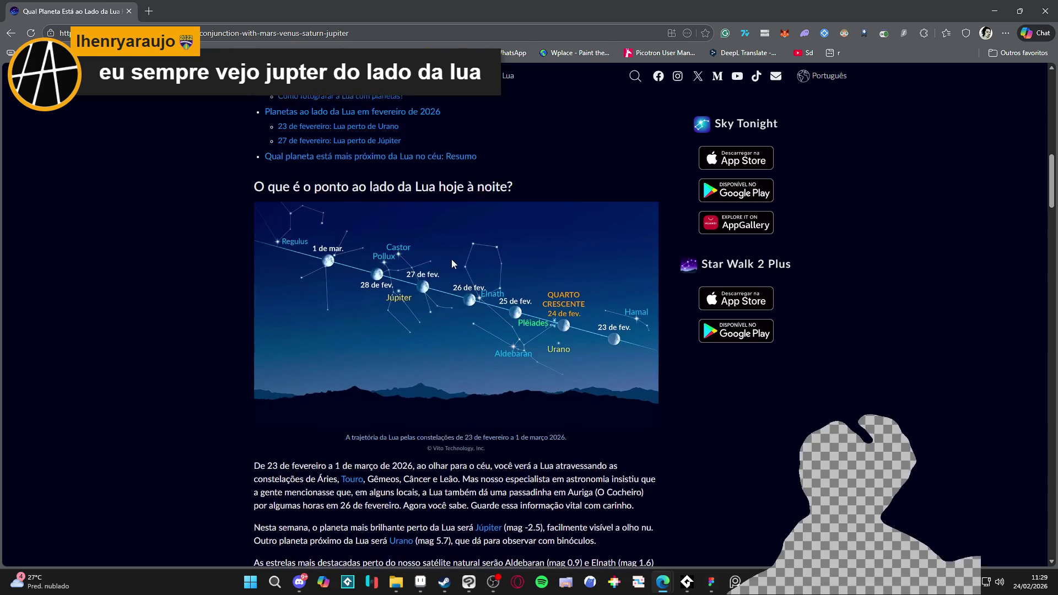
pyautogui.scroll(3, 452, 264)
pyautogui.scroll(-3, 496, 248)
pyautogui.scroll(2, 527, 231)
pyautogui.scroll(5, 529, 226)
pyautogui.scroll(-5, 537, 215)
pyautogui.scroll(7, 539, 213)
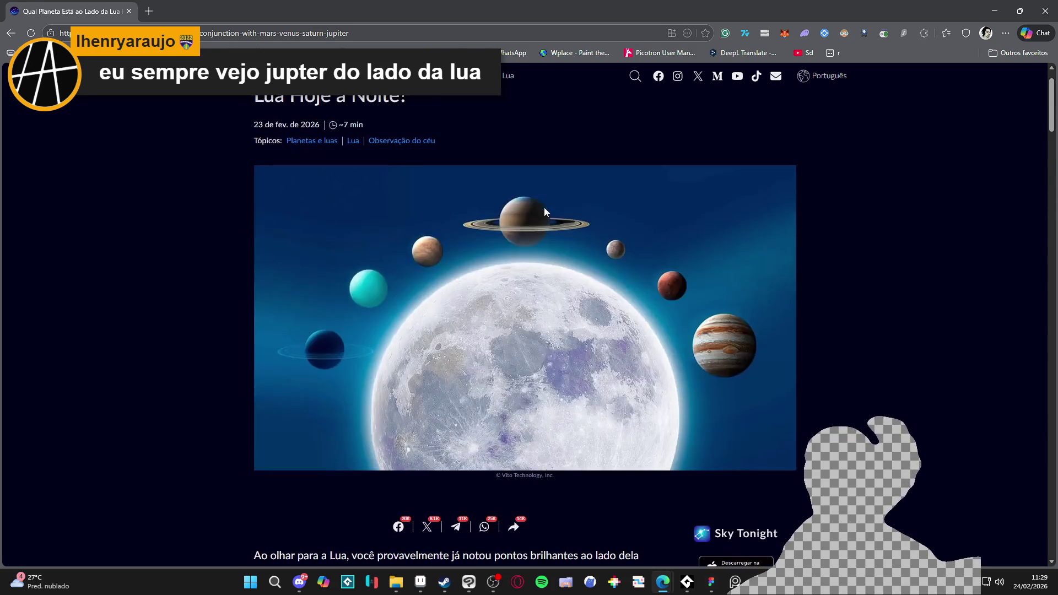
pyautogui.scroll(-10, 544, 211)
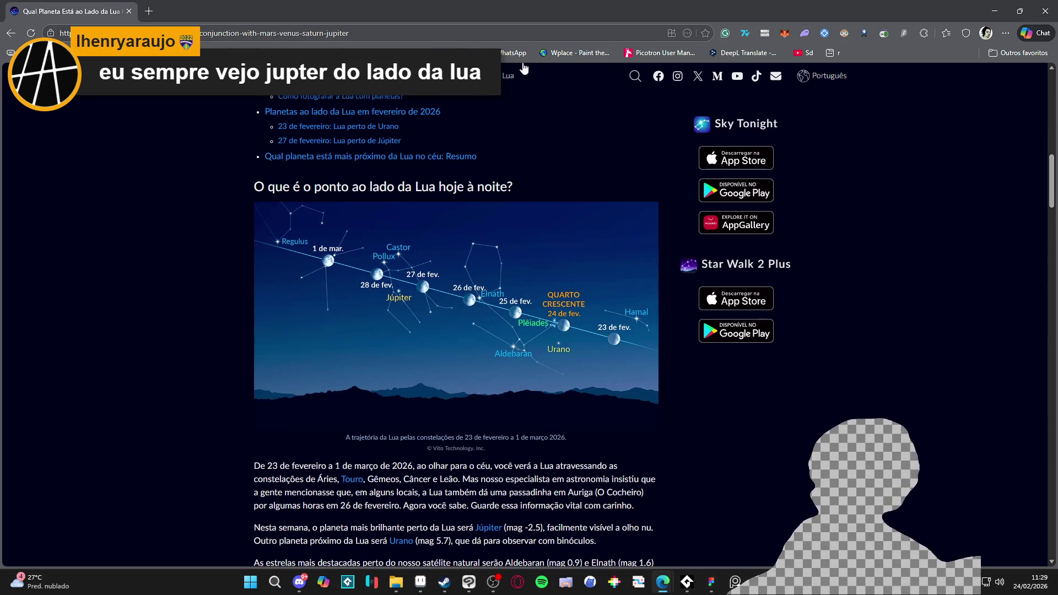
# - Minimize Edge, deselect the ability sequence in GameMaker and save the project
pyautogui.click(994, 11)
pyautogui.click(661, 373)
pyautogui.hotkey('ctrl', 's')
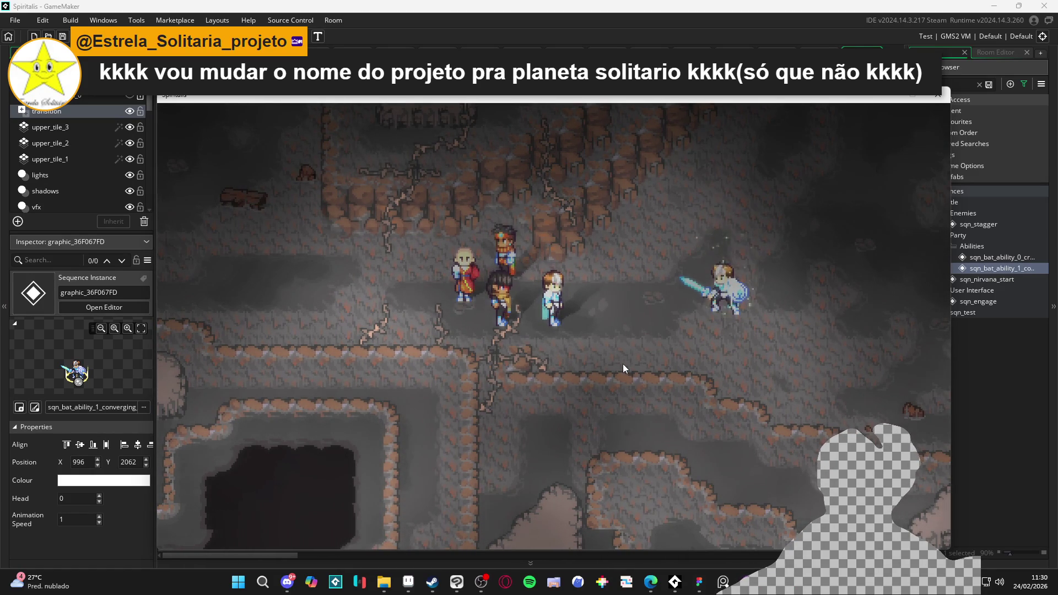
# - Launch LICEcap from Windows search, close it, then take the running game out of fullscreen
pyautogui.click(238, 582)
pyautogui.write('licecap')
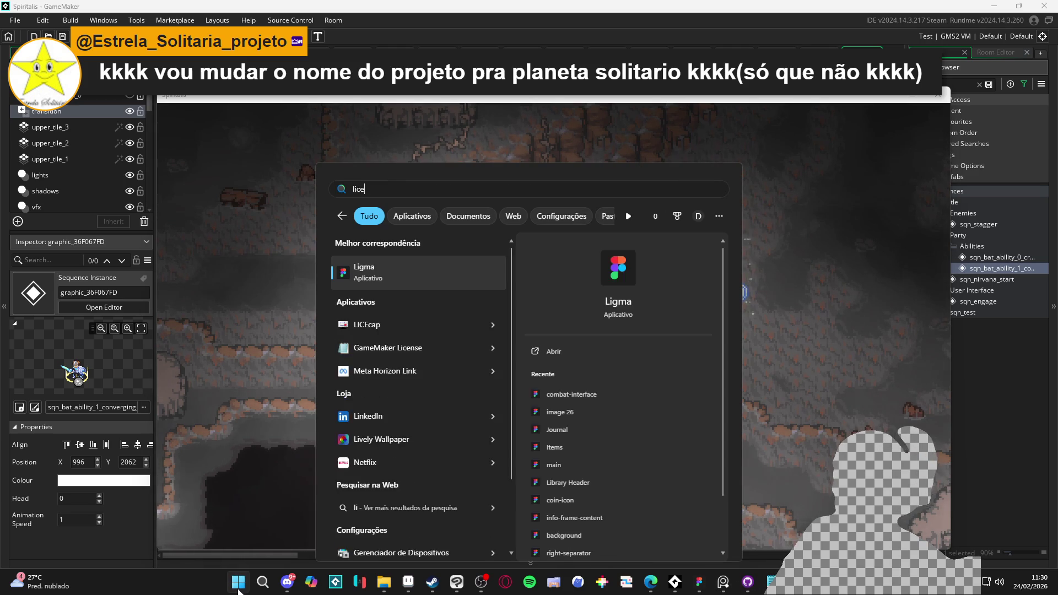
pyautogui.press('Return')
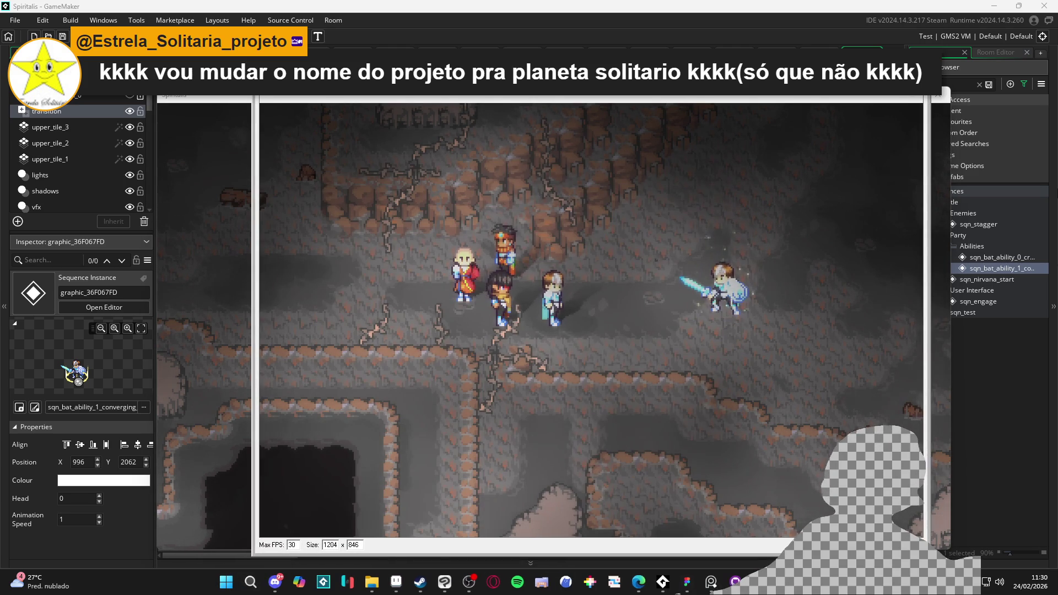
pyautogui.press('Escape')
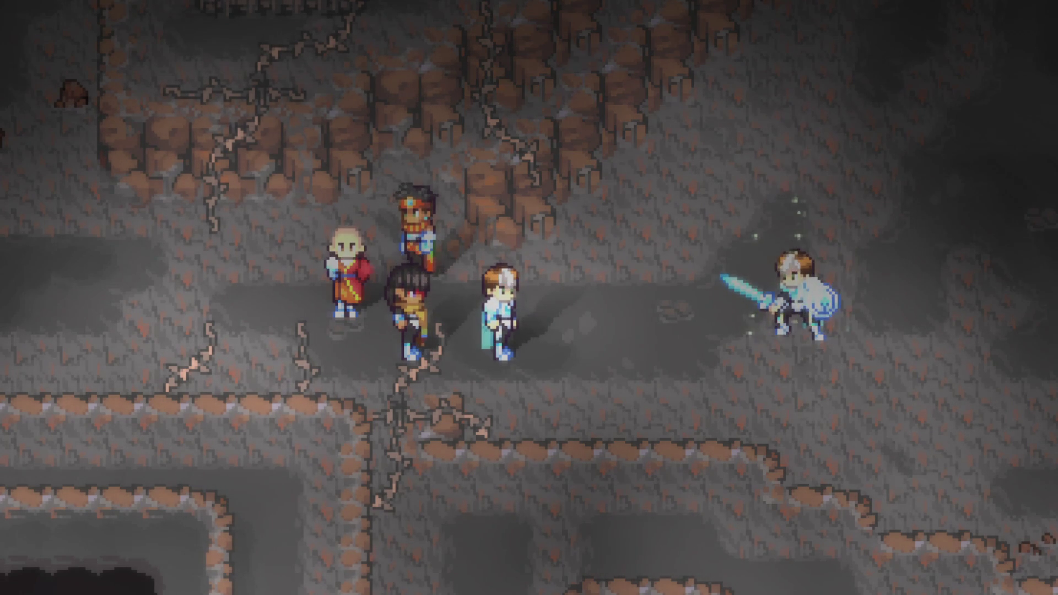
pyautogui.press('F11')
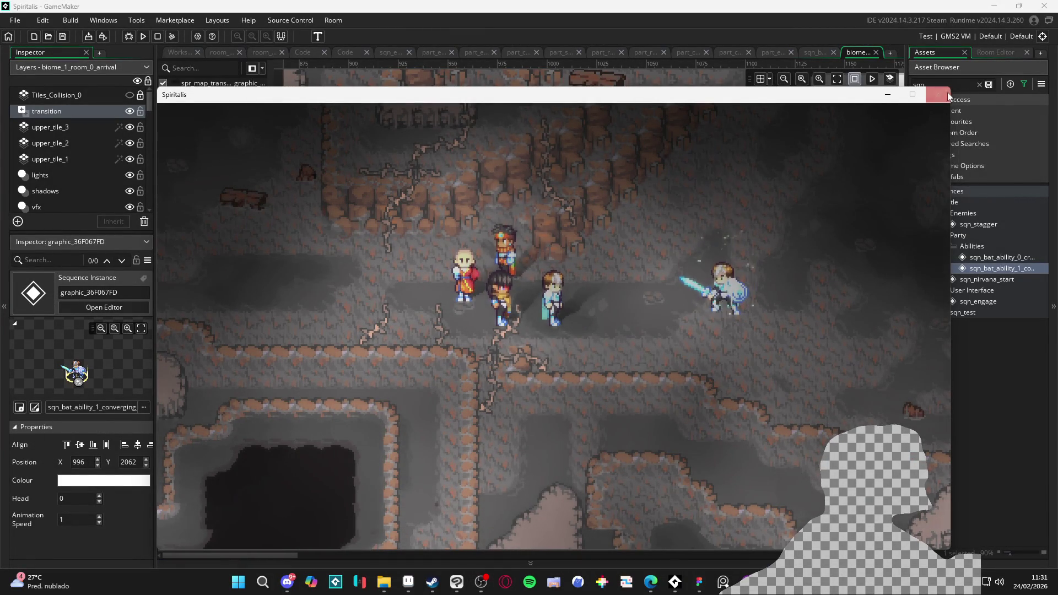
pyautogui.press('F11')
# - Scroll the 72 changed files, glance at History, and return to the Changes list
pyautogui.scroll(-5, 220, 239)
pyautogui.scroll(10, 223, 238)
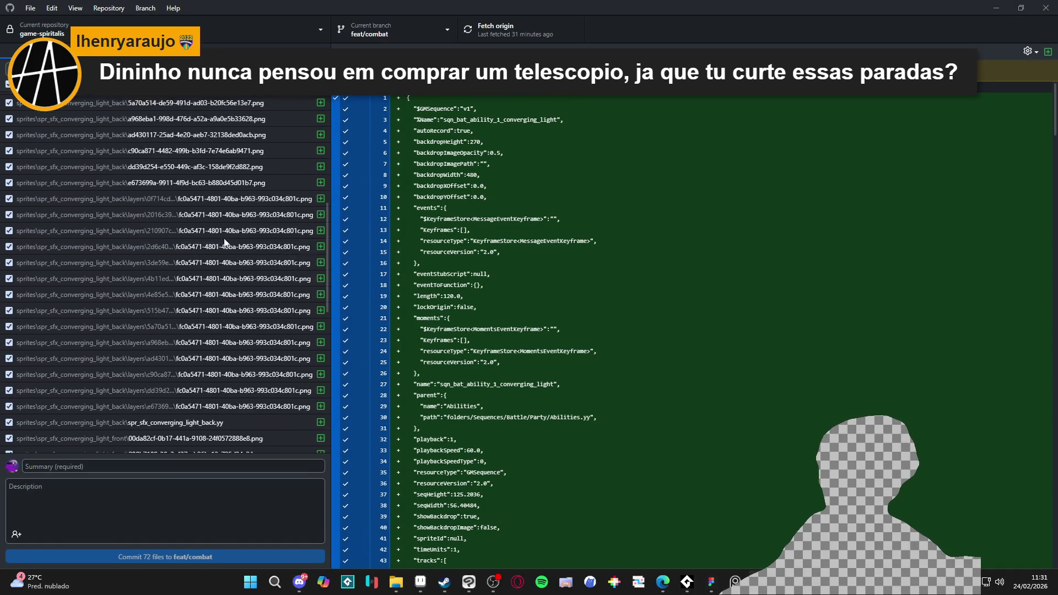
pyautogui.hotkey('ctrl', '2')
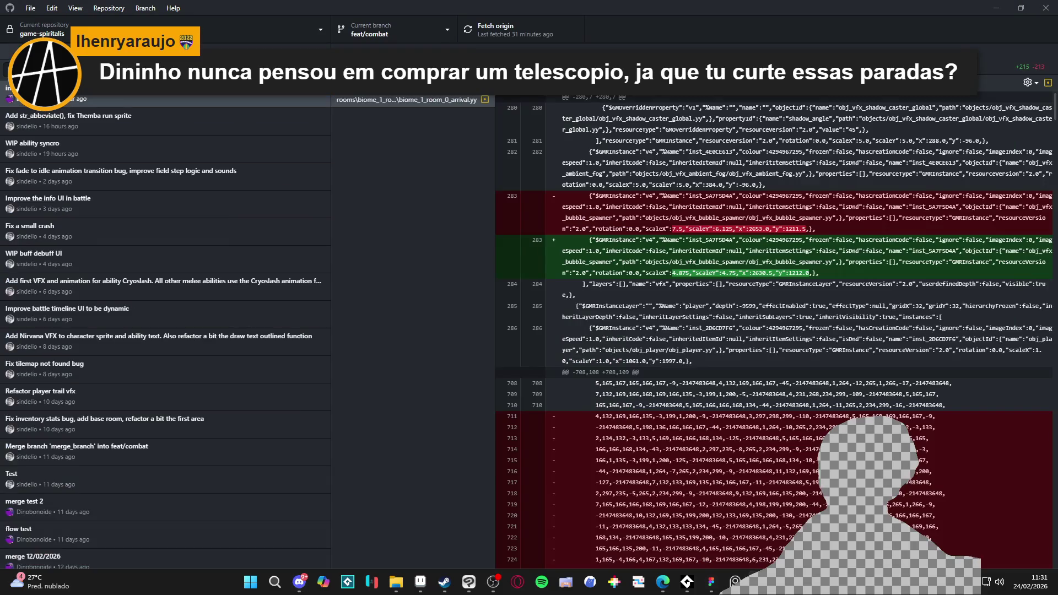
pyautogui.hotkey('ctrl', '1')
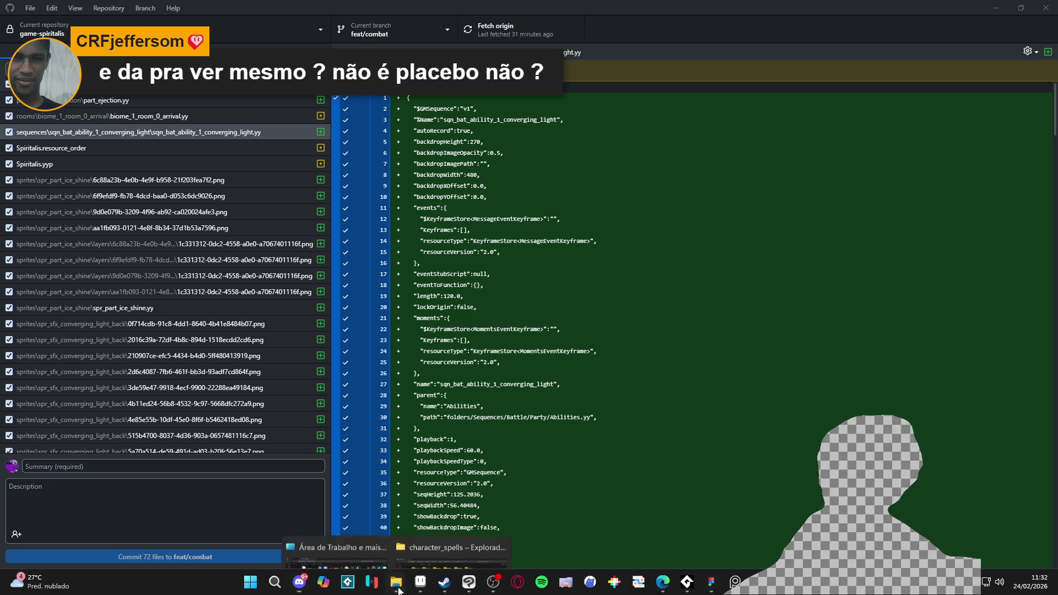
pyautogui.hotkey('alt', 'Tab')
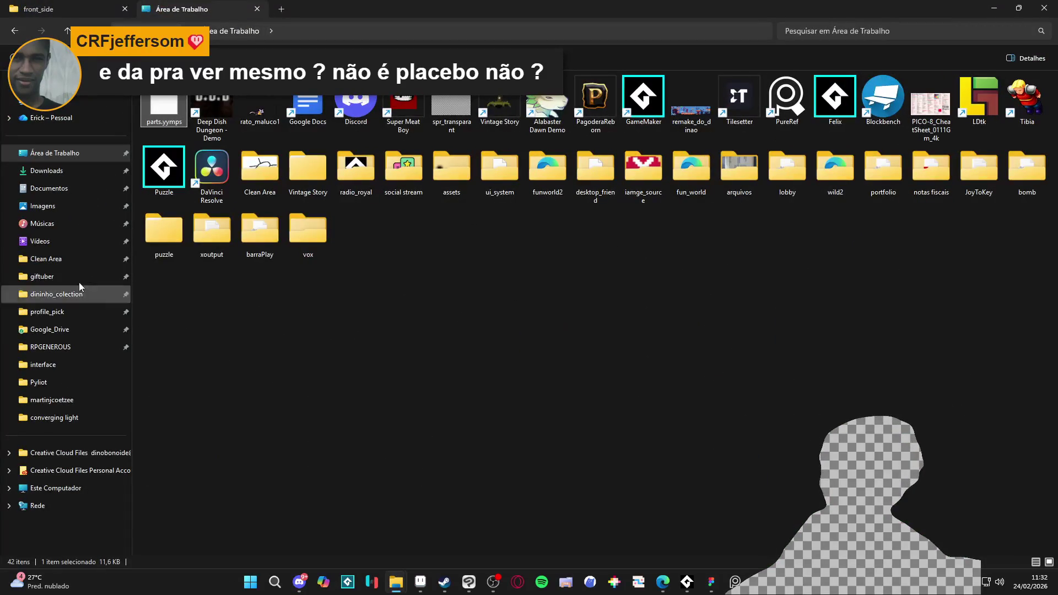
pyautogui.click(82, 248)
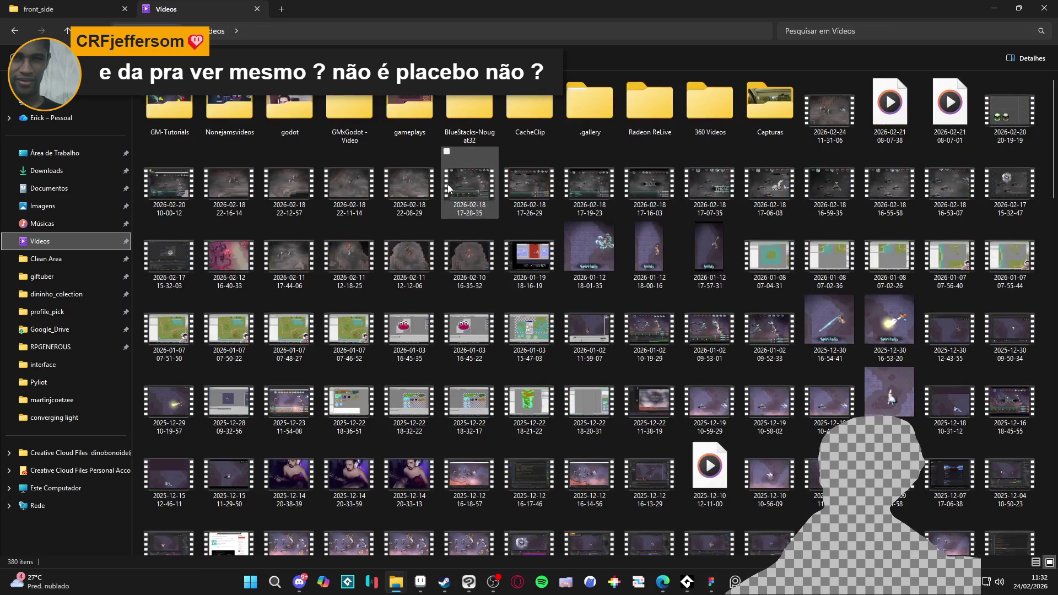
pyautogui.click(839, 122)
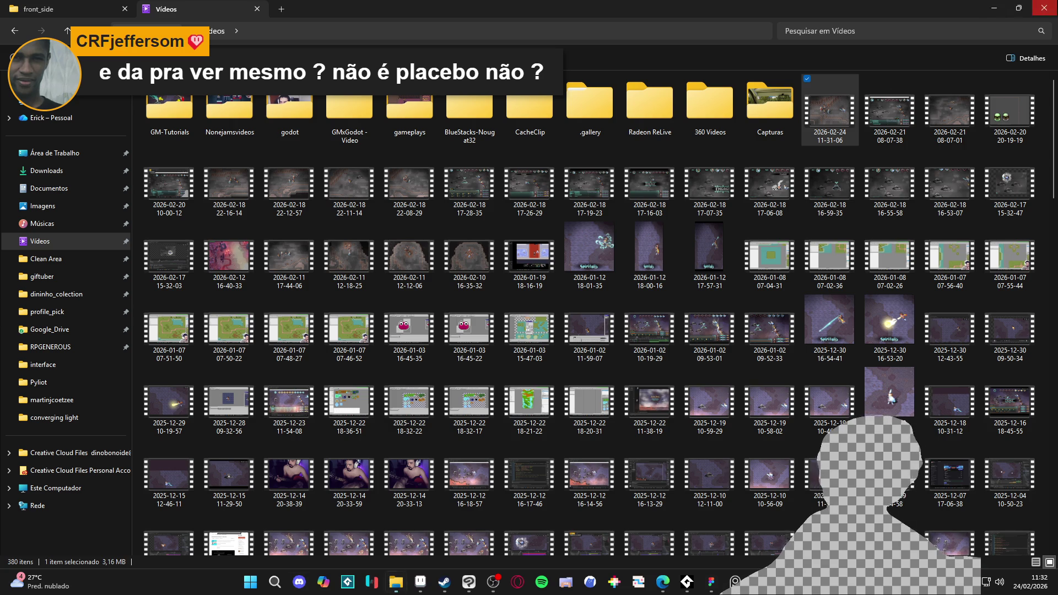
pyautogui.click(1044, 7)
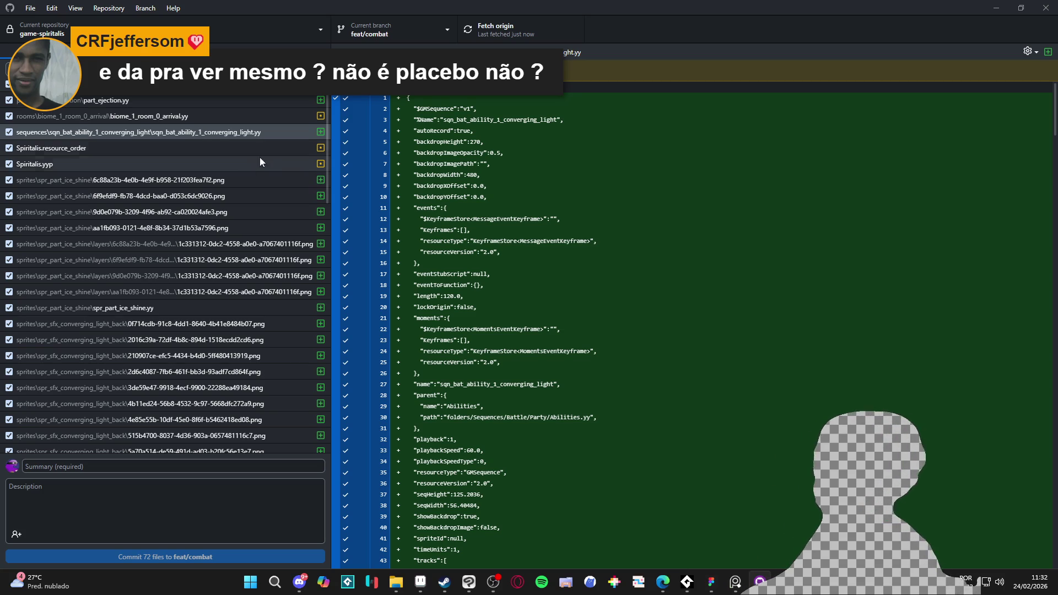
pyautogui.moveTo(298, 588)
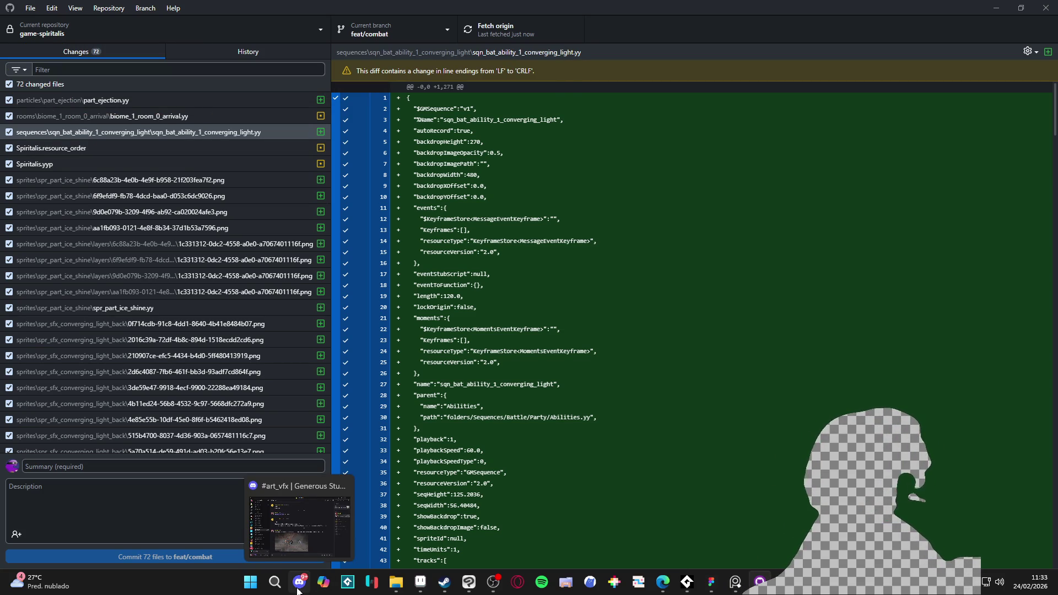
pyautogui.click(298, 588)
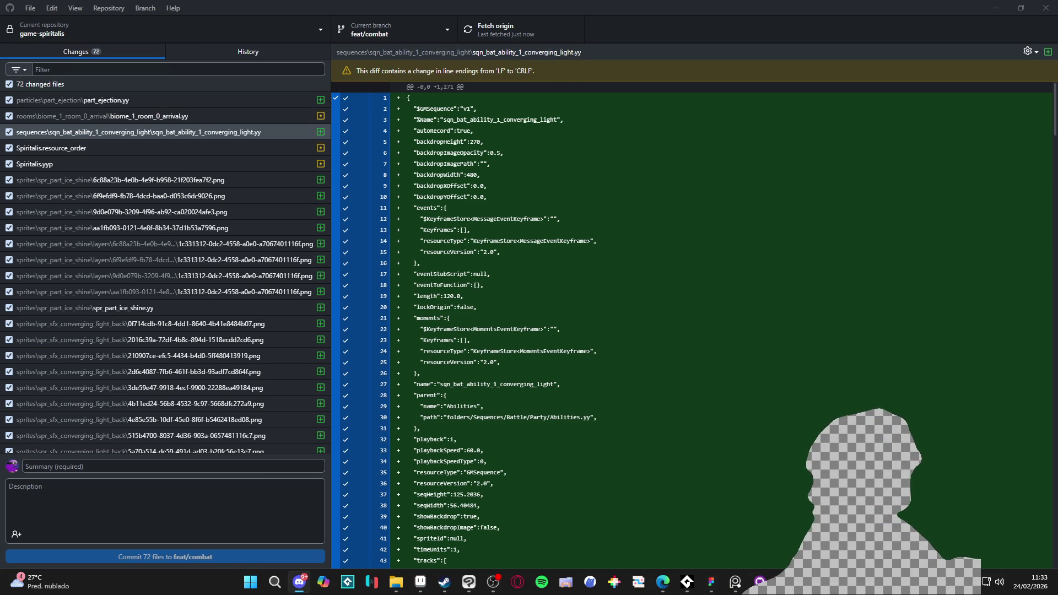
pyautogui.click(458, 5)
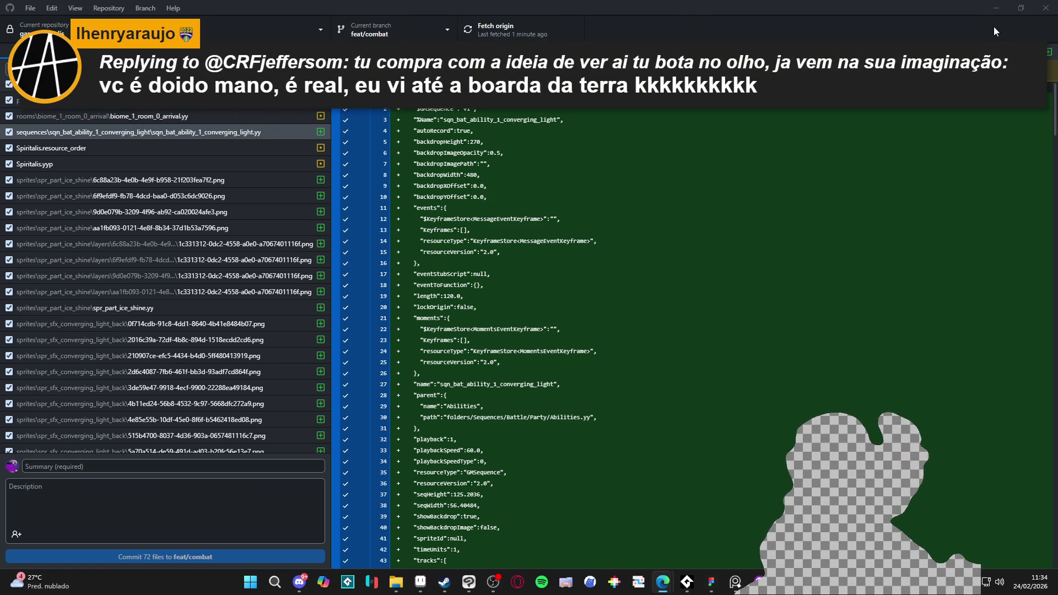
pyautogui.click(995, 7)
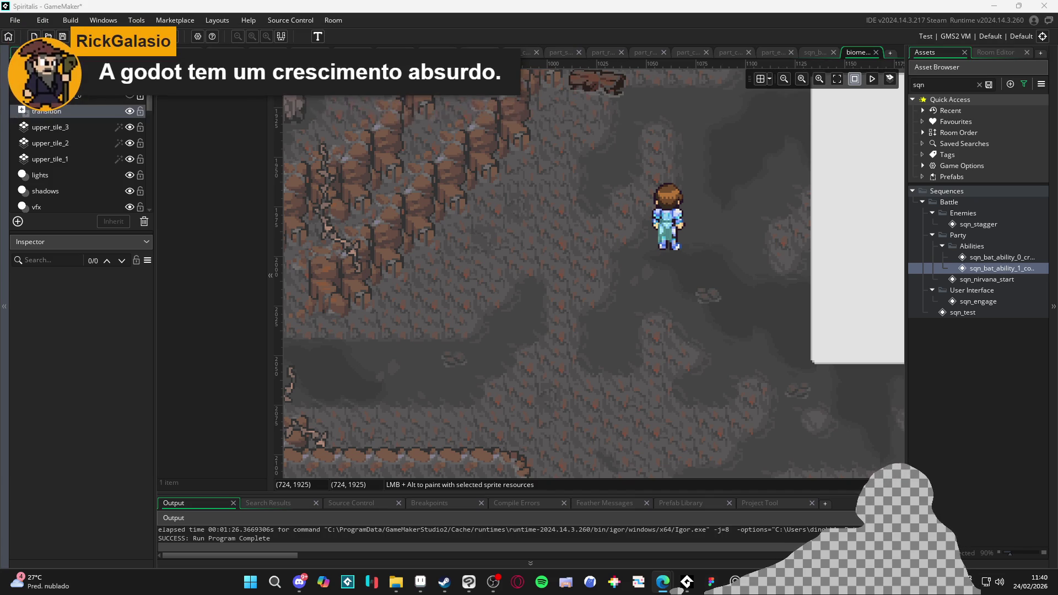
# - Switch from GameMaker to Edge showing the gamemaker.io Showcase page
pyautogui.hotkey('alt', 'Tab')
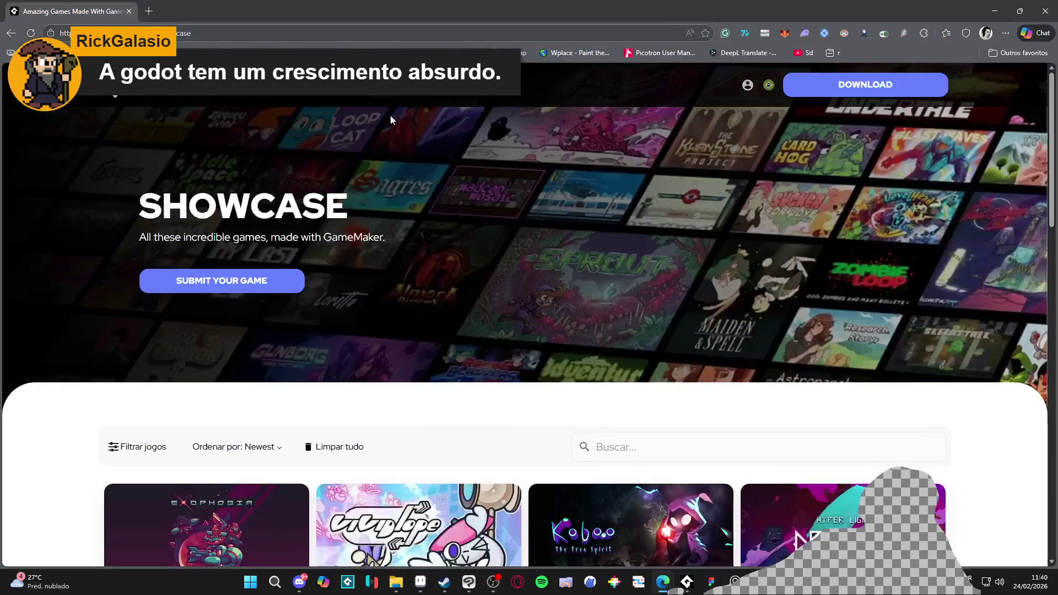
# - Load the second through fourth pages of showcase games with LOAD MORE
pyautogui.scroll(-5, 356, 233)
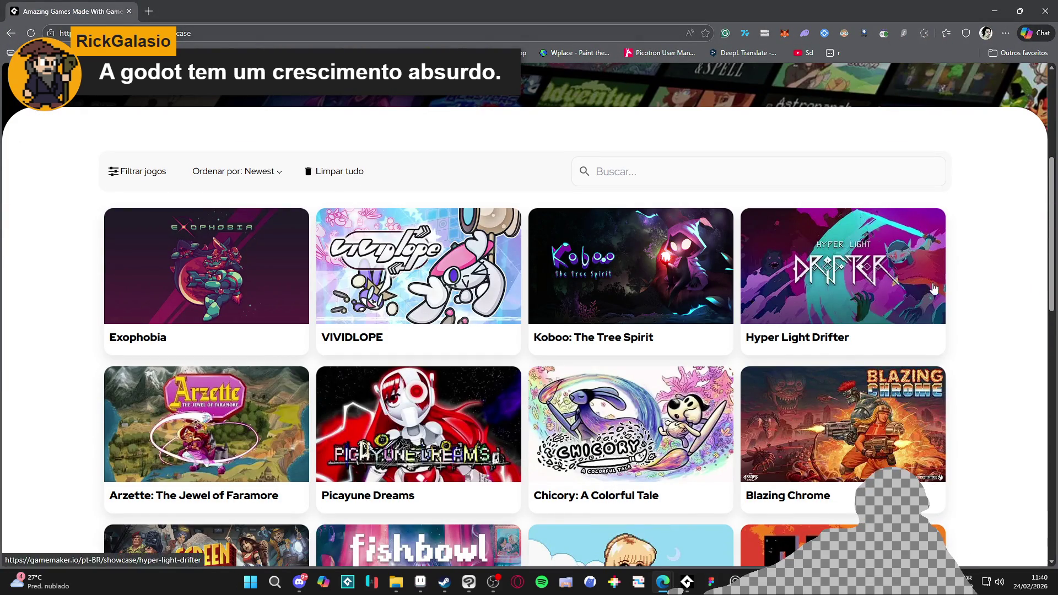
pyautogui.scroll(-4, 546, 380)
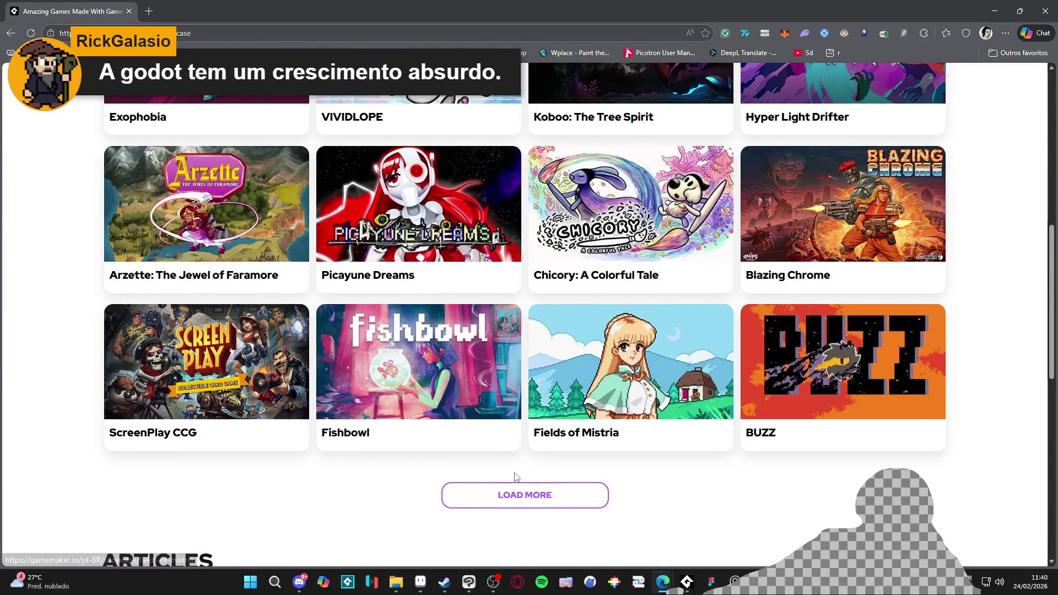
pyautogui.click(547, 497)
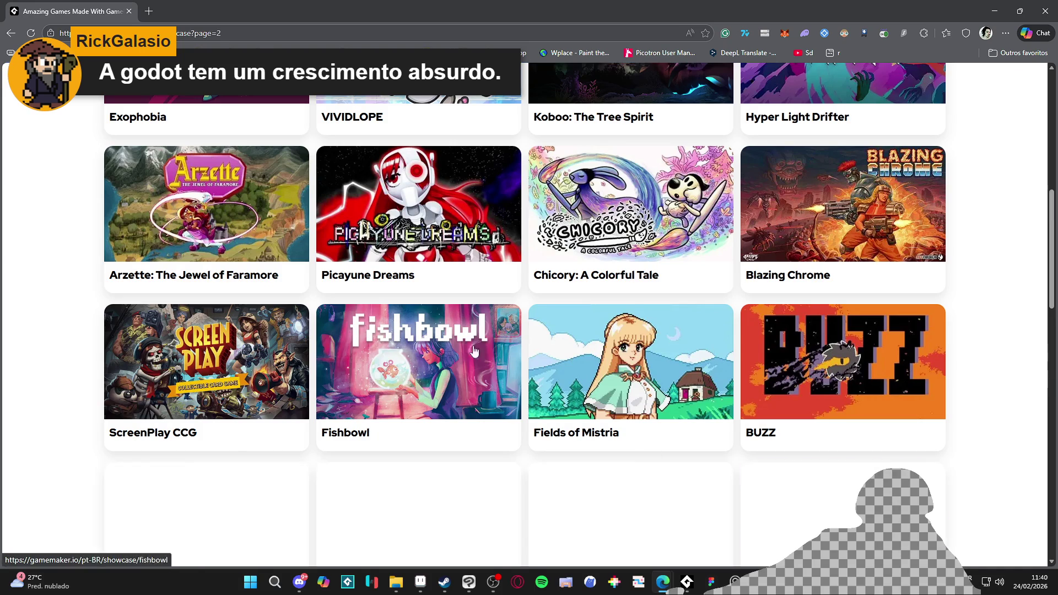
pyautogui.scroll(-3, 204, 285)
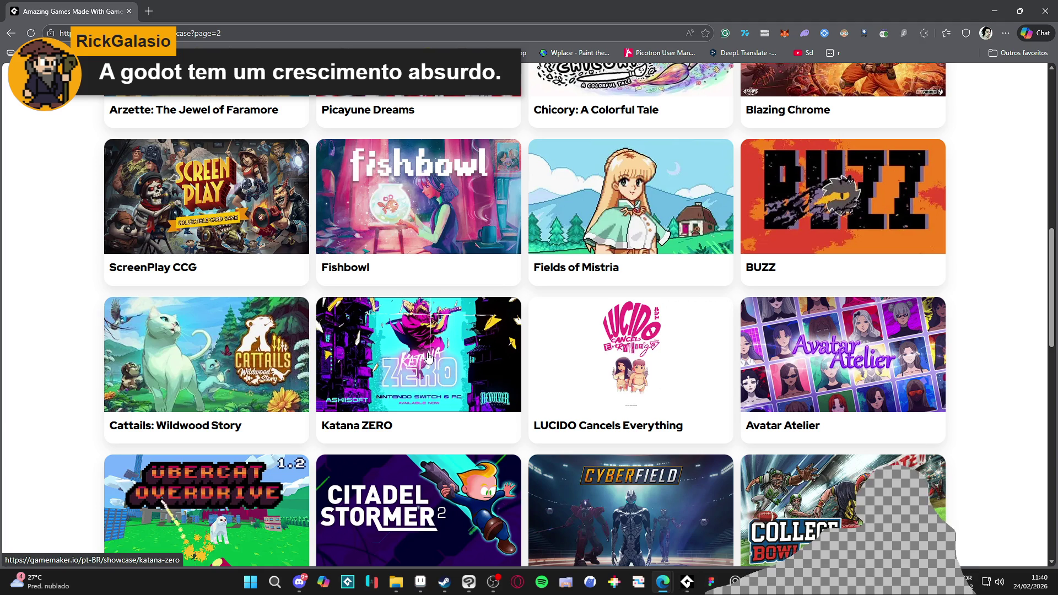
pyautogui.scroll(-2, 429, 357)
pyautogui.scroll(-4, 436, 324)
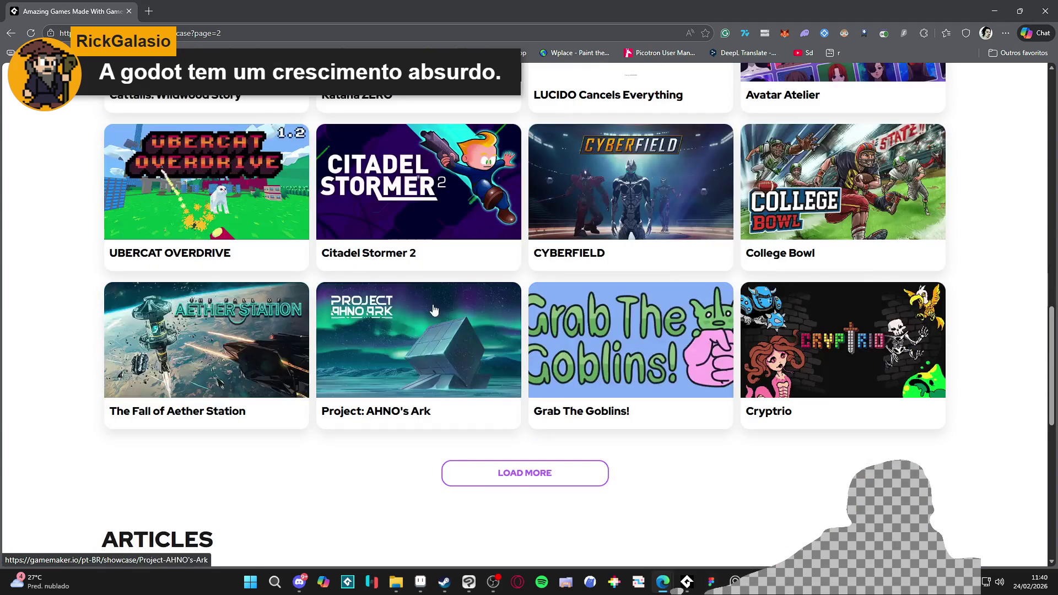
pyautogui.click(521, 472)
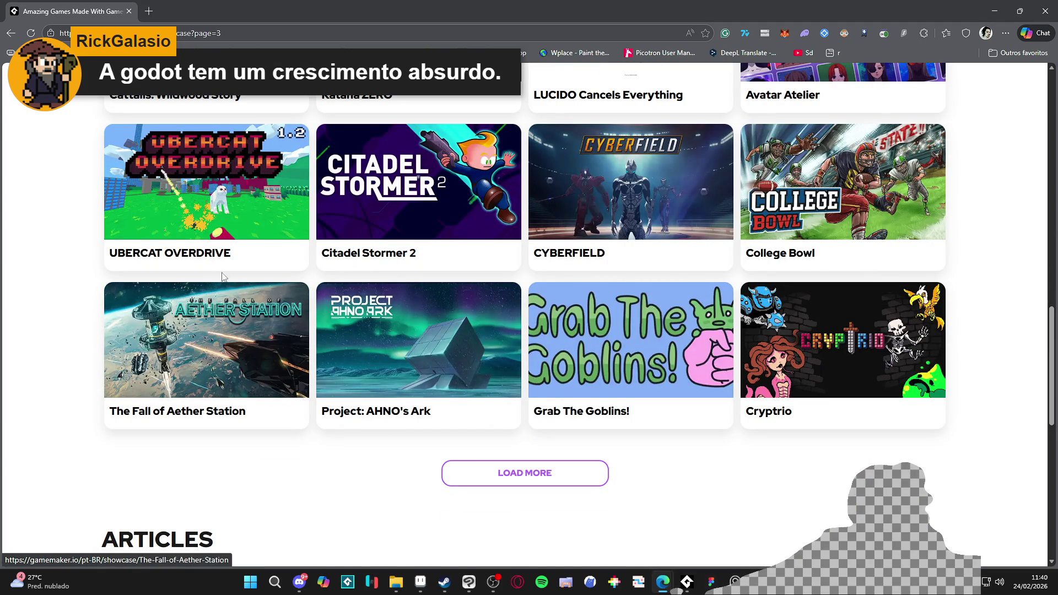
pyautogui.scroll(-3, 509, 379)
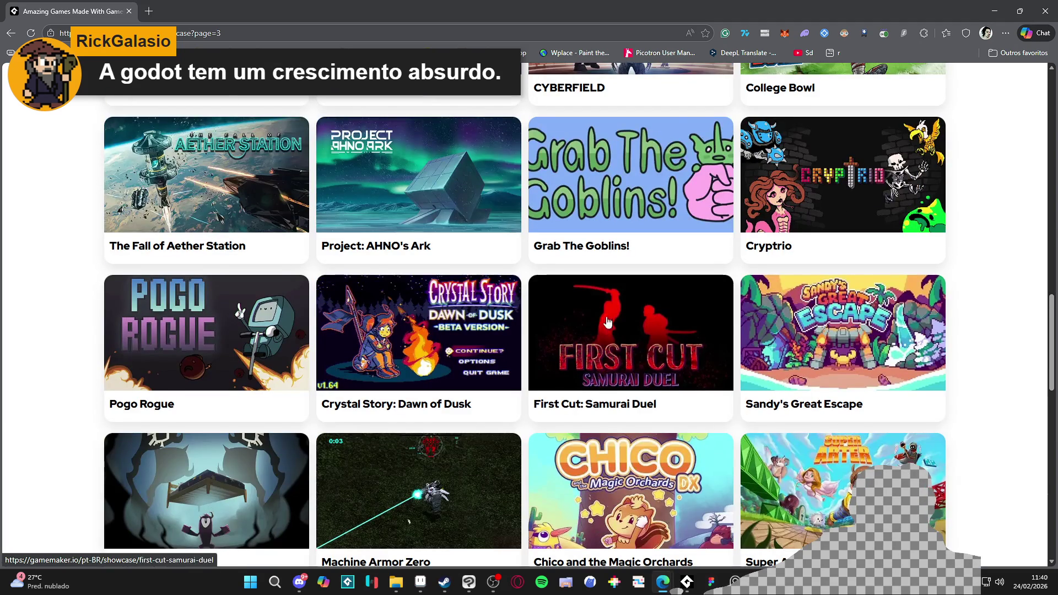
pyautogui.scroll(-3, 762, 320)
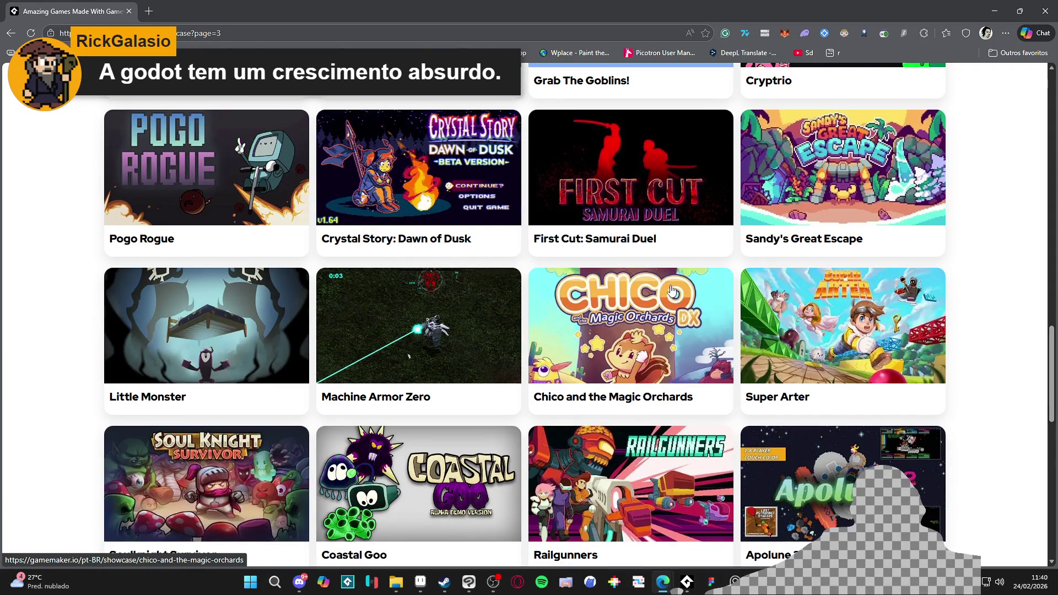
pyautogui.scroll(-2, 670, 286)
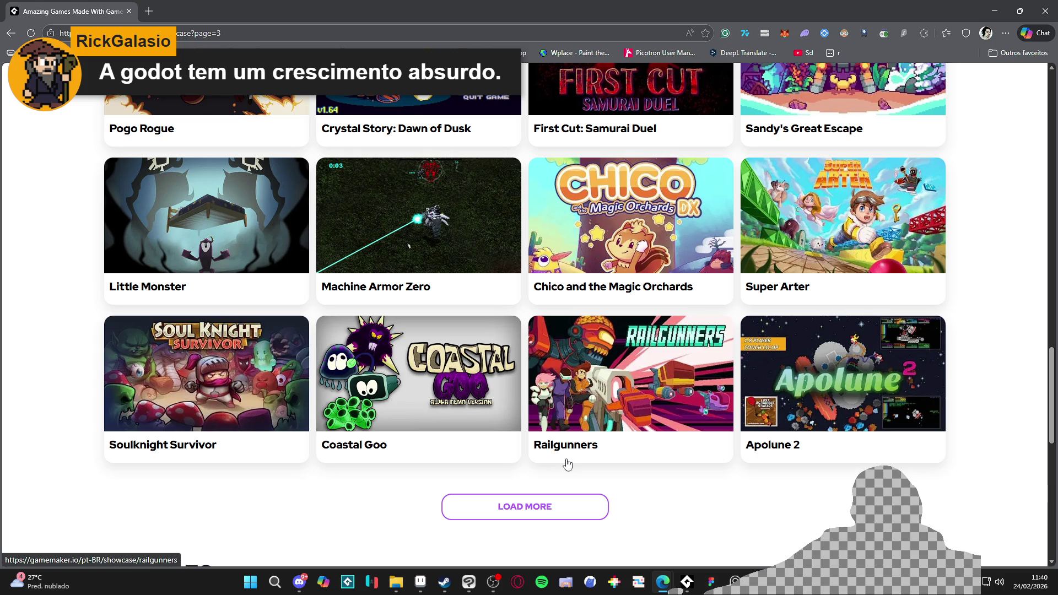
pyautogui.click(524, 506)
# - Load the fifth through seventh pages of showcase games
pyautogui.scroll(-3, 493, 305)
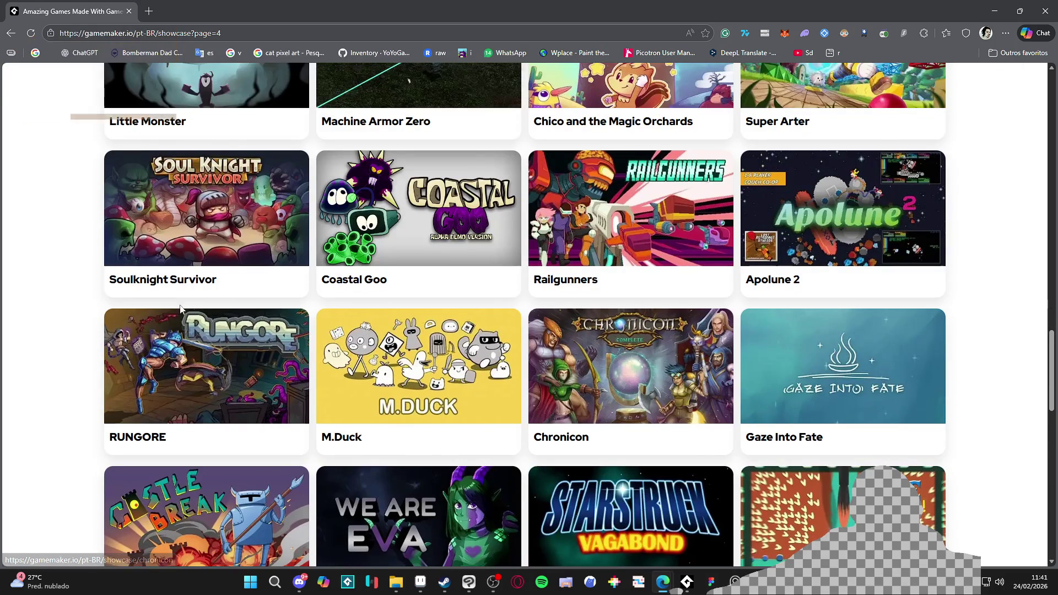
pyautogui.scroll(-6, 245, 347)
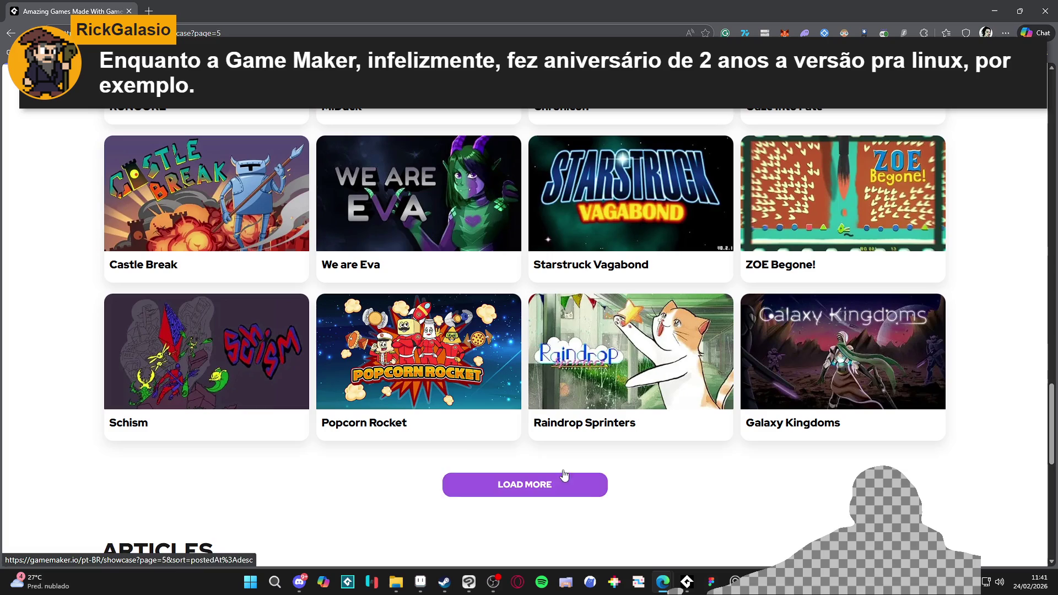
pyautogui.click(502, 484)
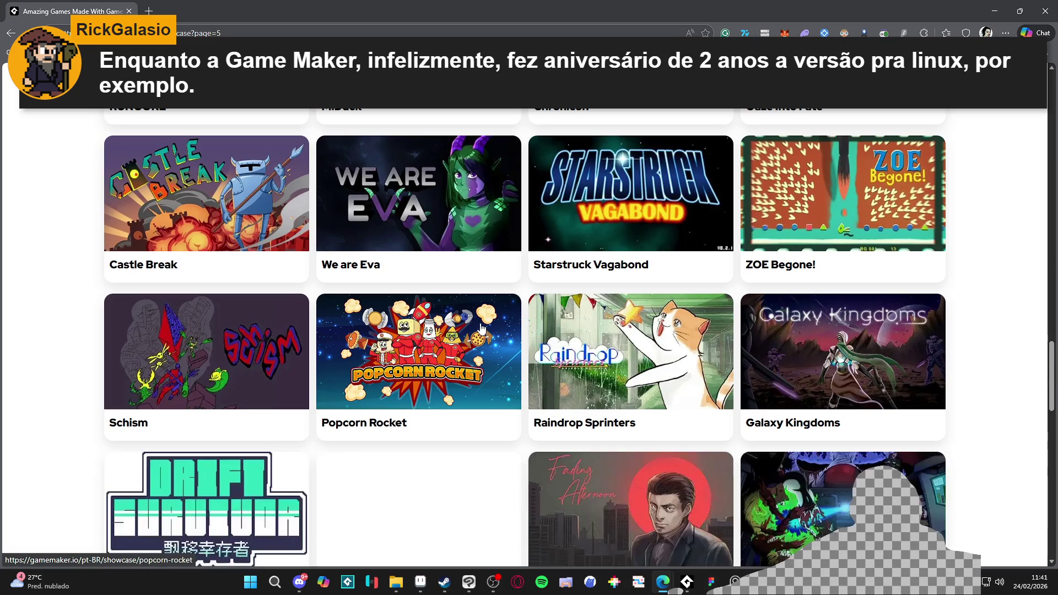
pyautogui.scroll(-5, 471, 322)
pyautogui.scroll(-2, 471, 322)
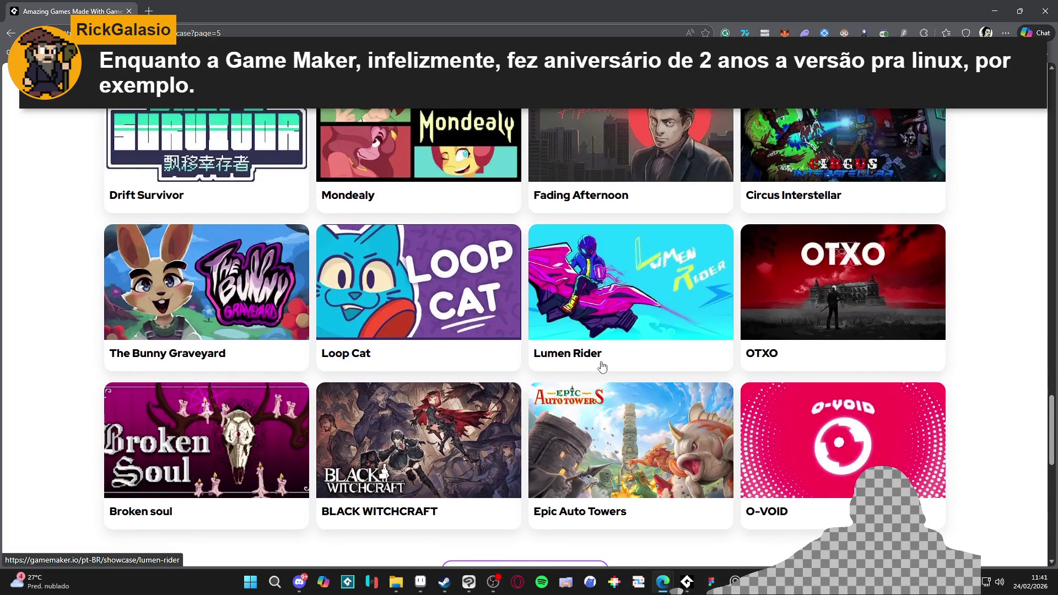
pyautogui.scroll(-2, 611, 350)
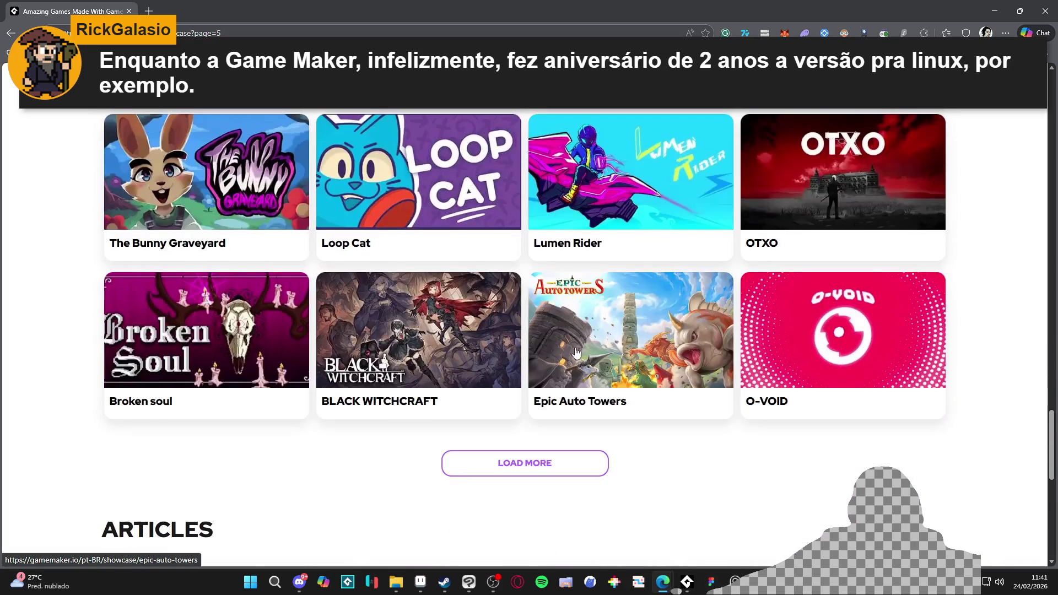
pyautogui.click(532, 462)
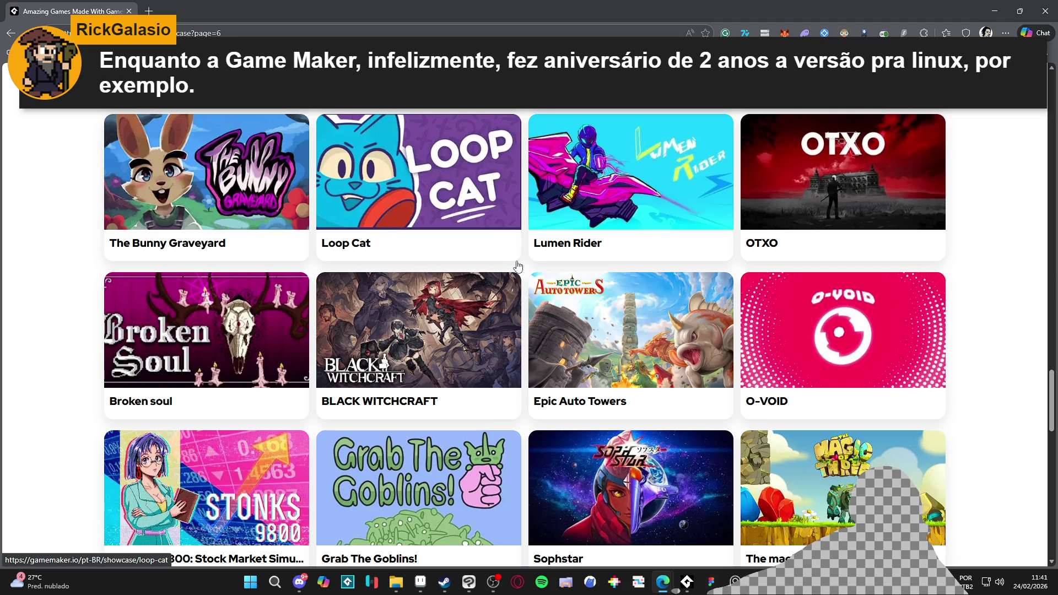
pyautogui.scroll(-8, 518, 266)
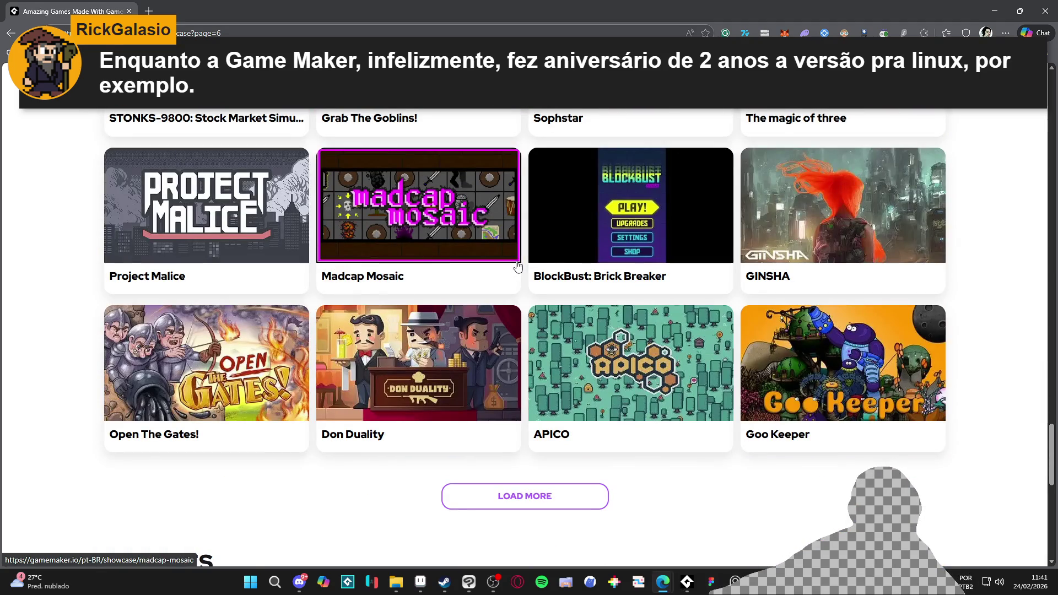
pyautogui.click(499, 494)
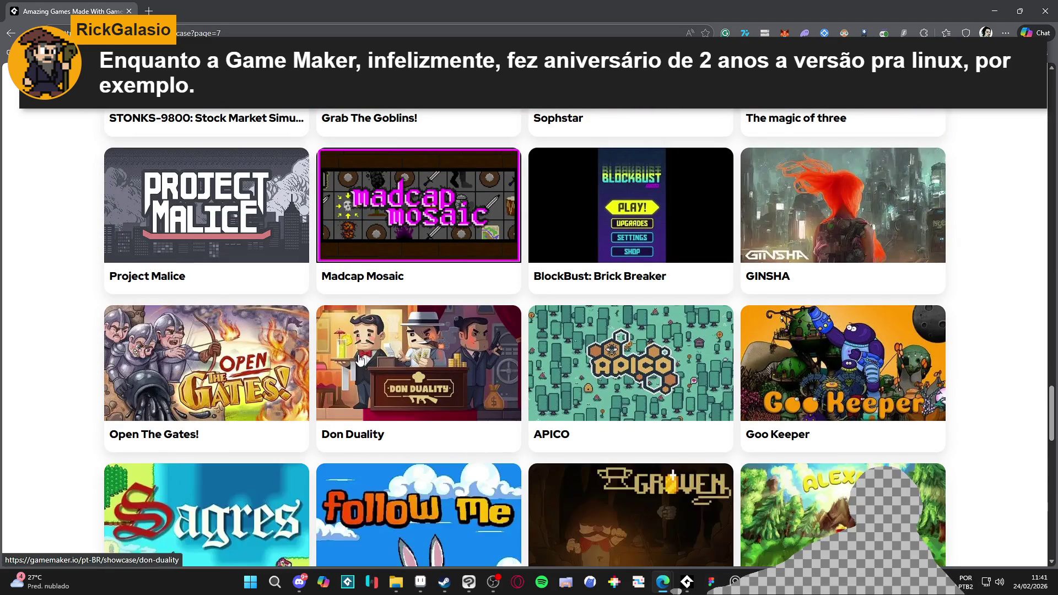
# - Load four more batches until Raging Blasters, Immortal Tactics and Cavity Busters appear
pyautogui.scroll(-5, 359, 359)
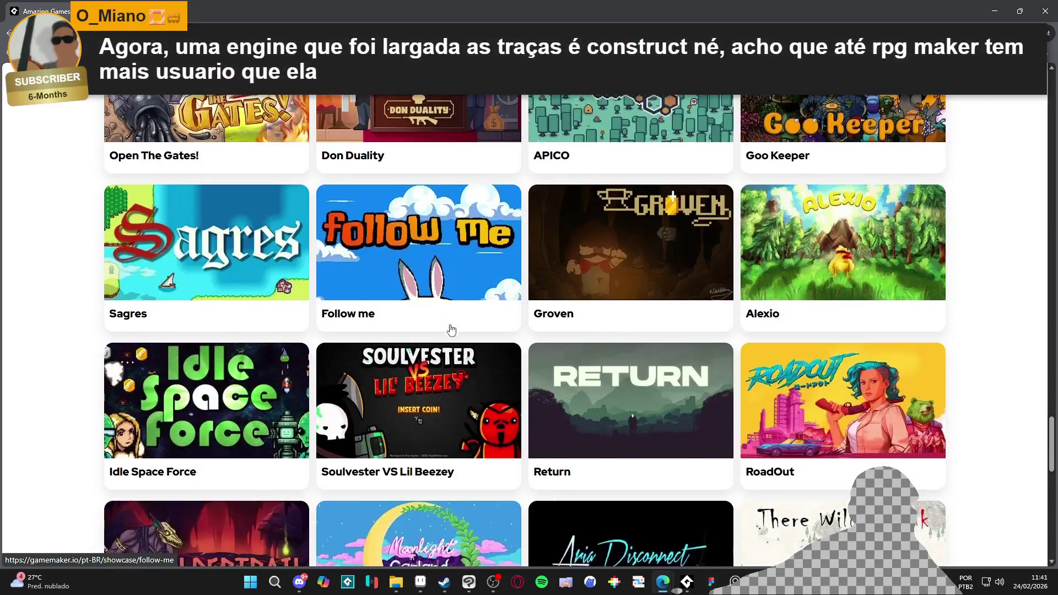
pyautogui.scroll(-5, 450, 329)
pyautogui.click(502, 425)
pyautogui.scroll(-3, 496, 366)
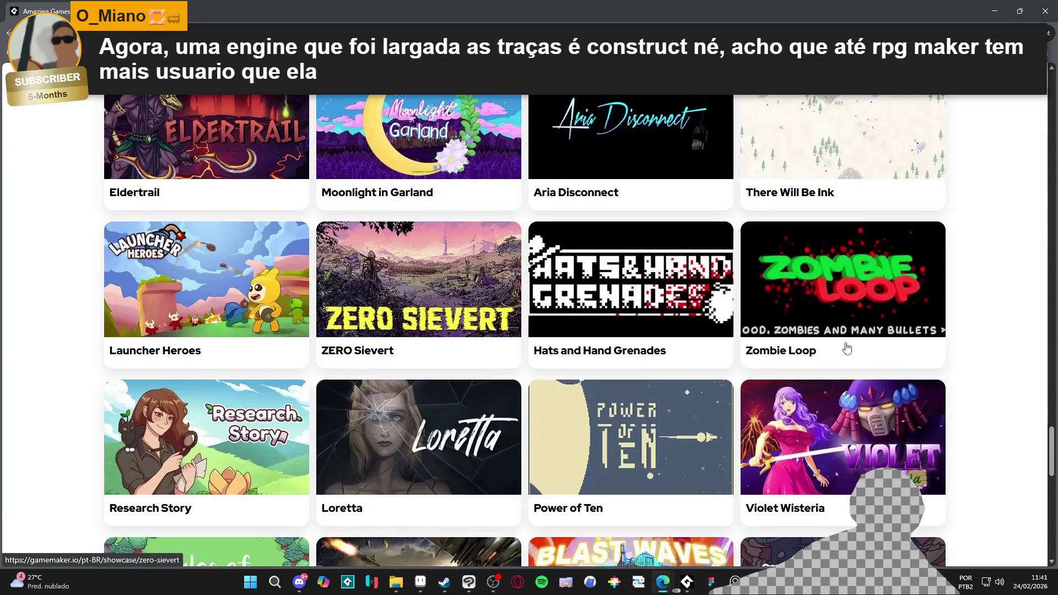
pyautogui.scroll(-4, 849, 341)
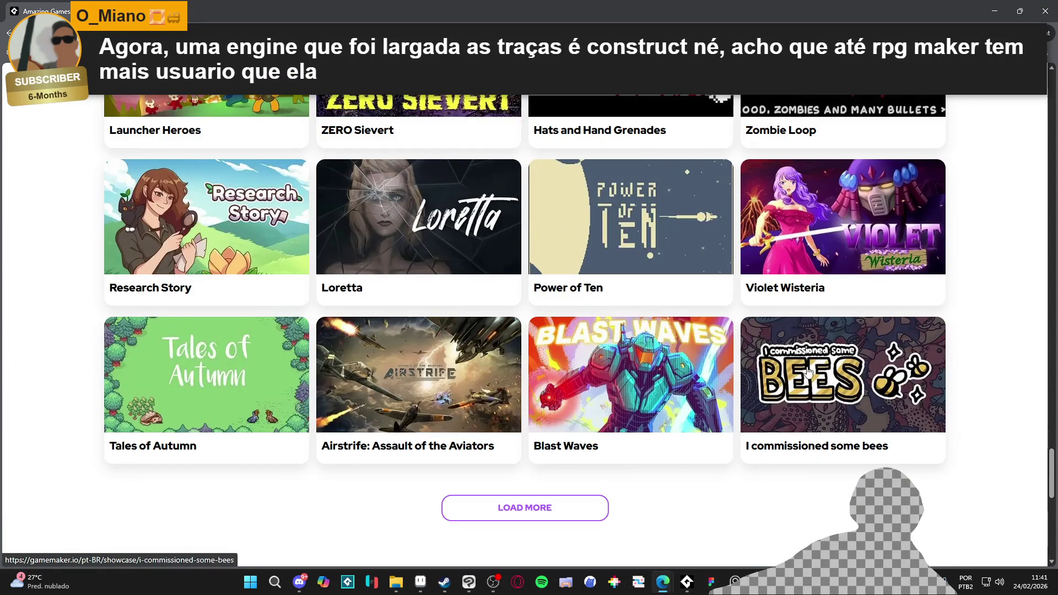
pyautogui.click(500, 507)
pyautogui.scroll(-5, 518, 366)
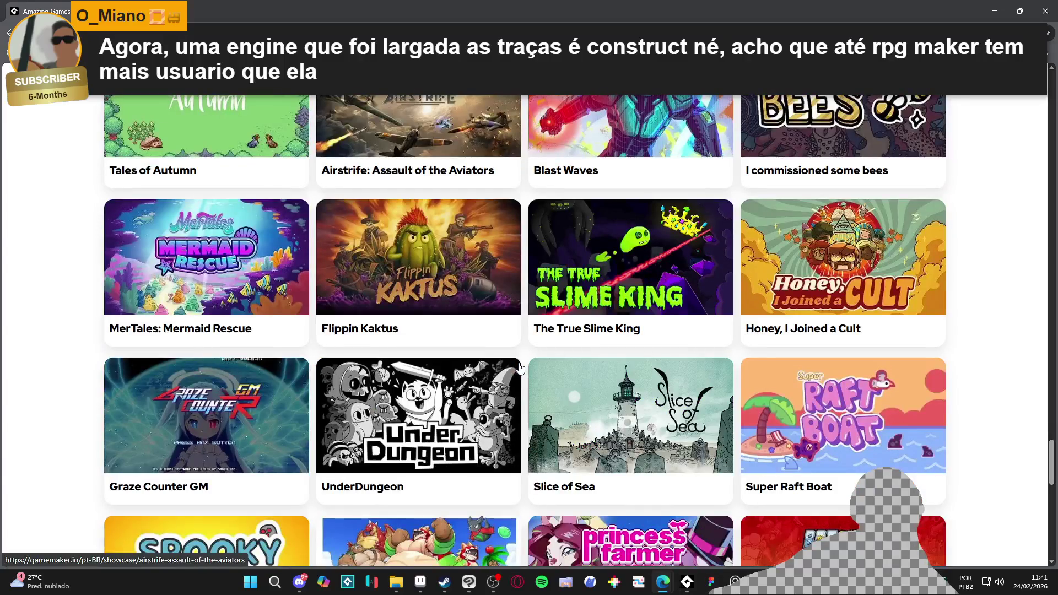
pyautogui.scroll(-3, 520, 367)
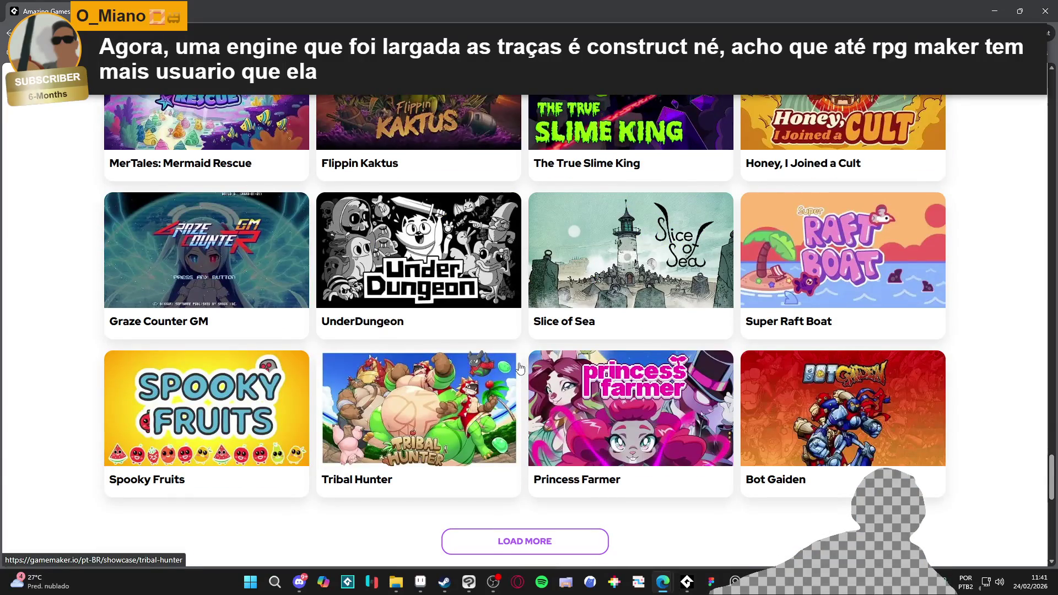
pyautogui.scroll(-2, 520, 369)
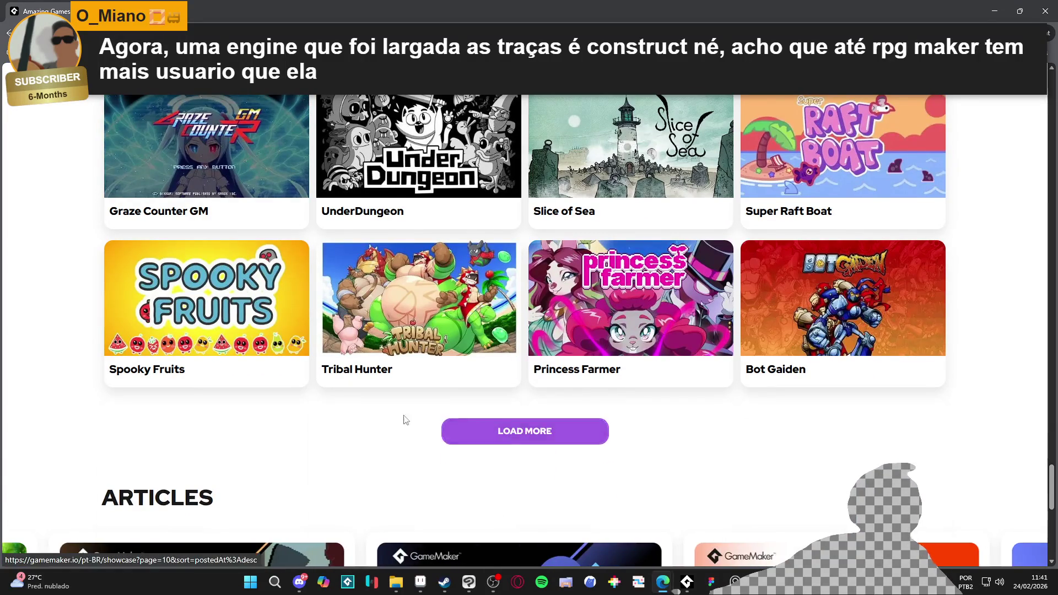
pyautogui.click(443, 428)
pyautogui.scroll(-4, 388, 394)
pyautogui.scroll(-4, 380, 393)
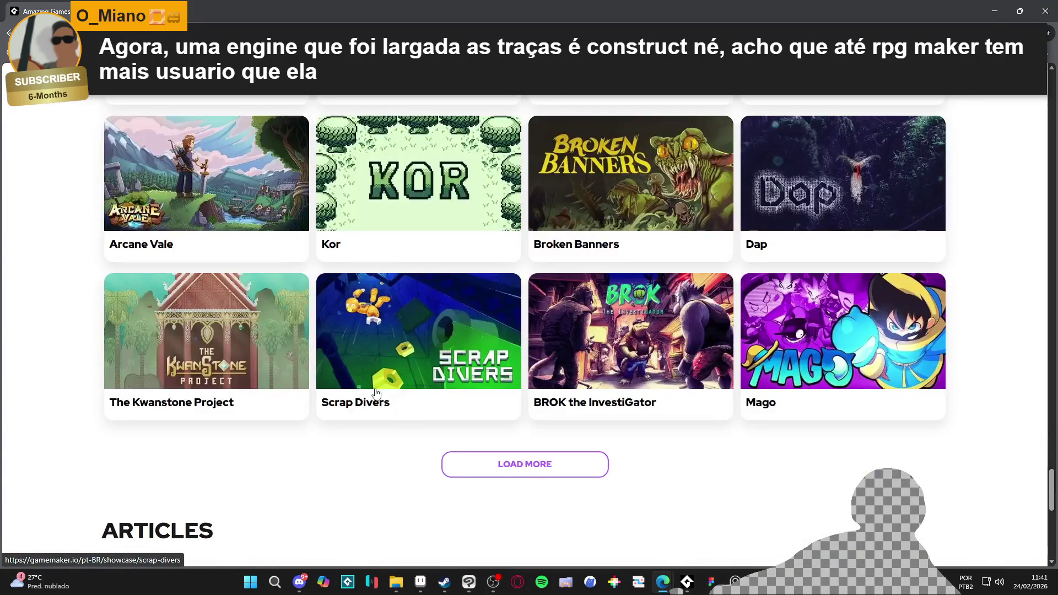
pyautogui.click(523, 464)
pyautogui.scroll(-4, 281, 328)
pyautogui.scroll(-3, 407, 330)
pyautogui.scroll(2, 490, 325)
# - Load three more pages of showcase games, reaching Post Void, 1000-Bit and Death Ray Manta
pyautogui.scroll(-3, 490, 315)
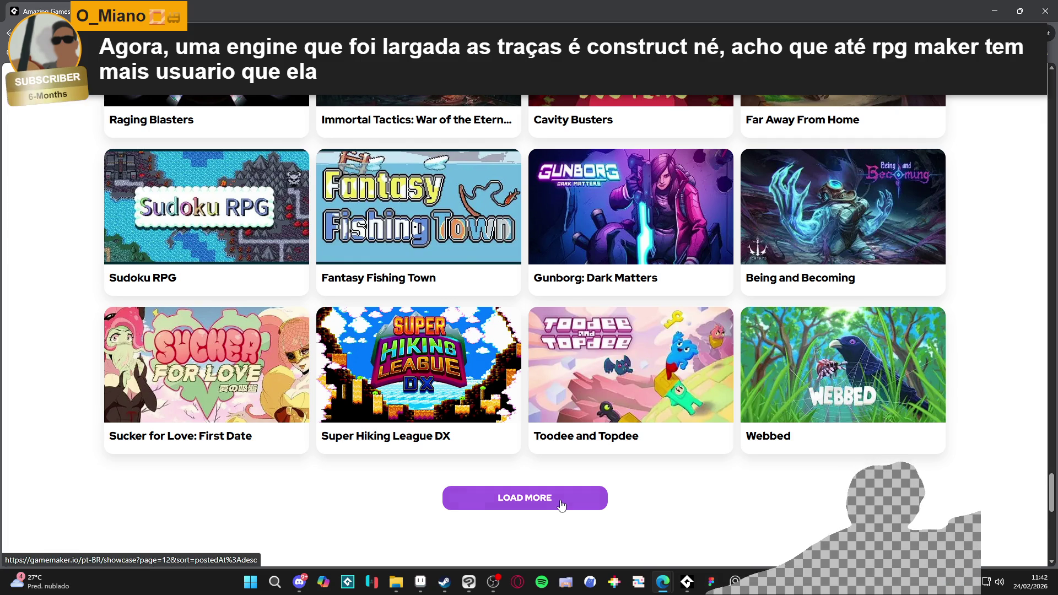
pyautogui.click(560, 503)
pyautogui.scroll(-5, 503, 318)
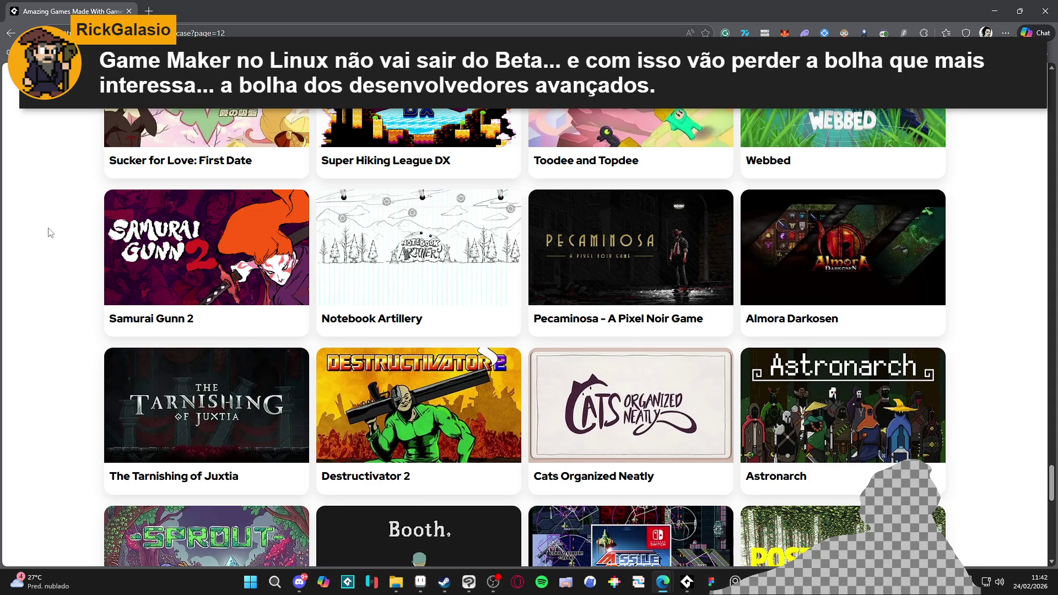
pyautogui.scroll(-3, 50, 231)
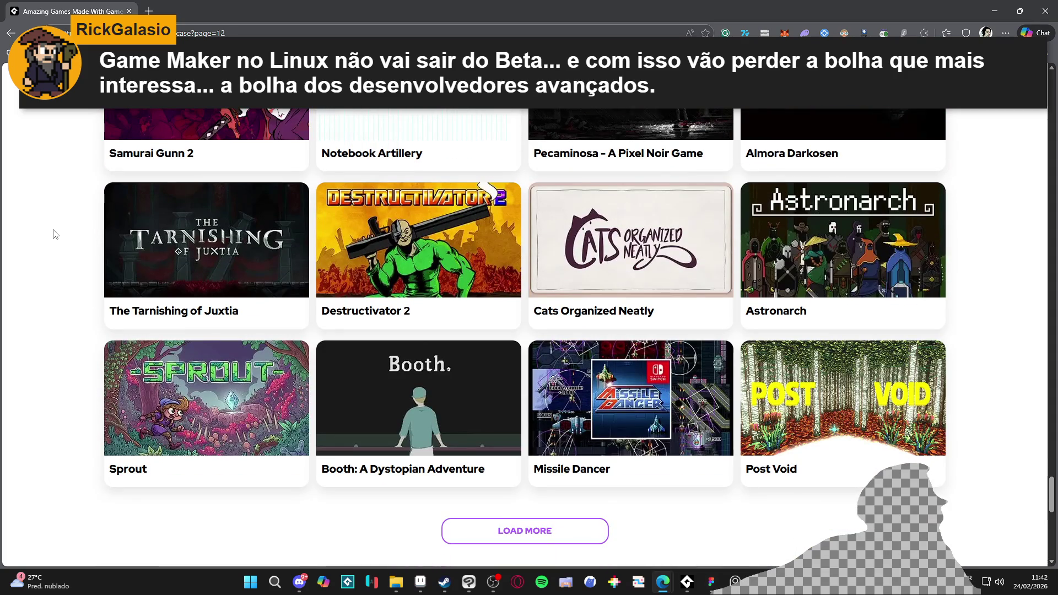
pyautogui.click(603, 532)
pyautogui.scroll(-5, 989, 233)
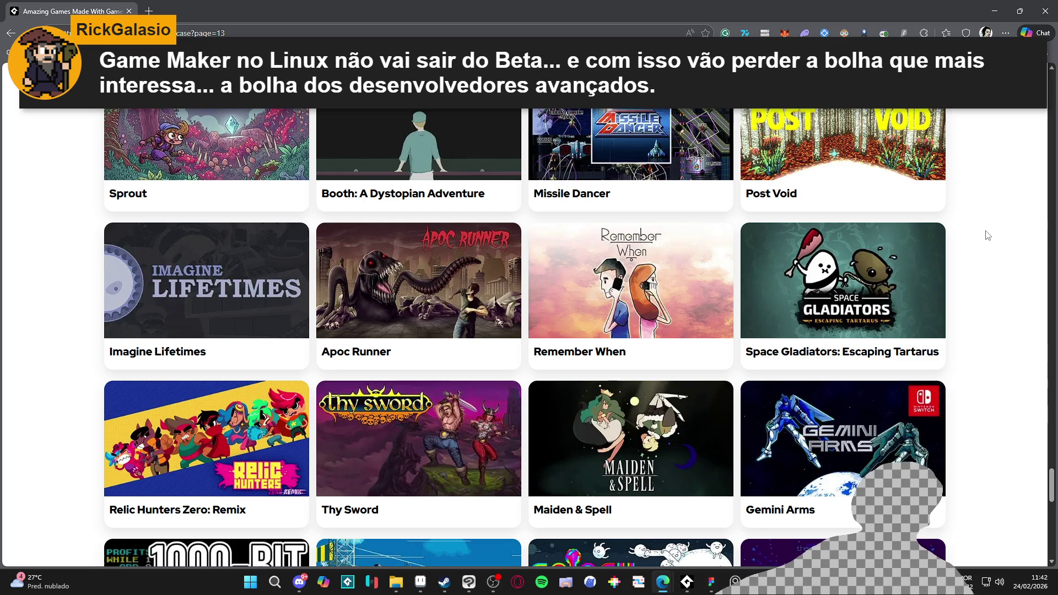
pyautogui.scroll(-4, 985, 236)
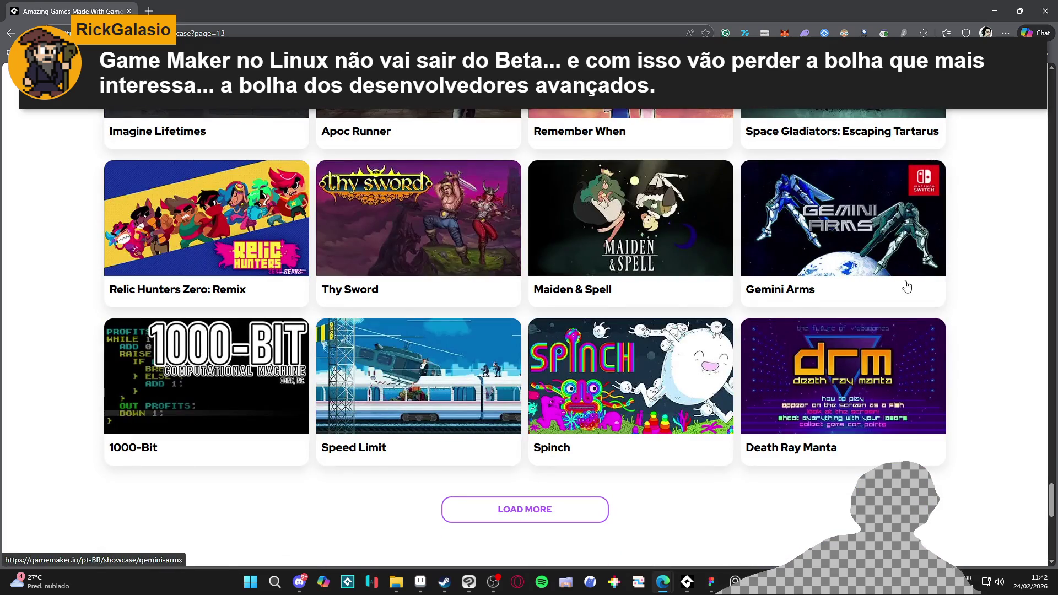
pyautogui.click(570, 518)
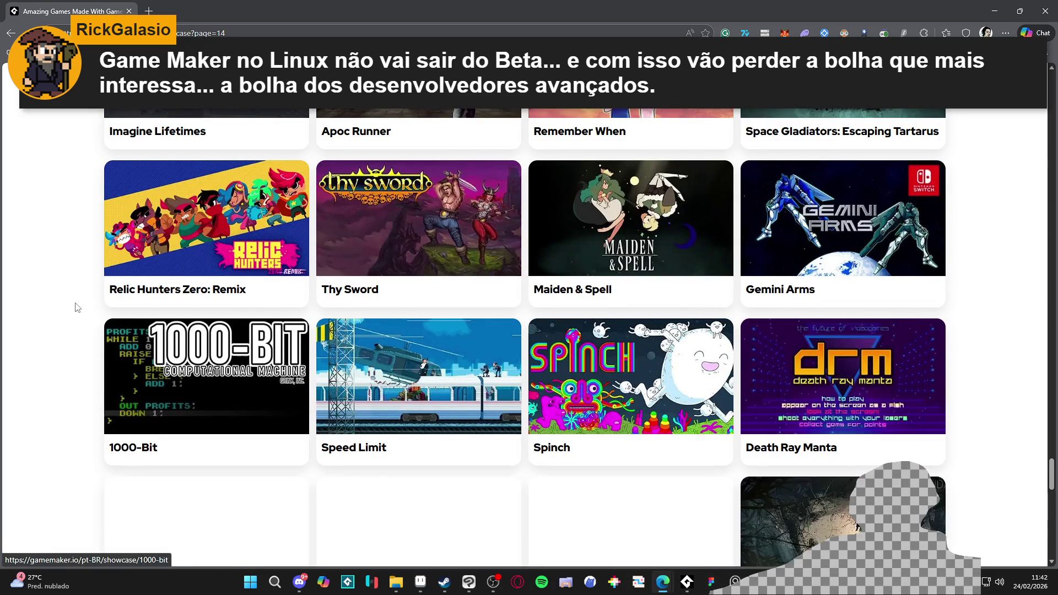
# - Load three more batches of games into the gamemaker.io showcase grid
pyautogui.scroll(-5, 77, 306)
pyautogui.scroll(-2, 77, 306)
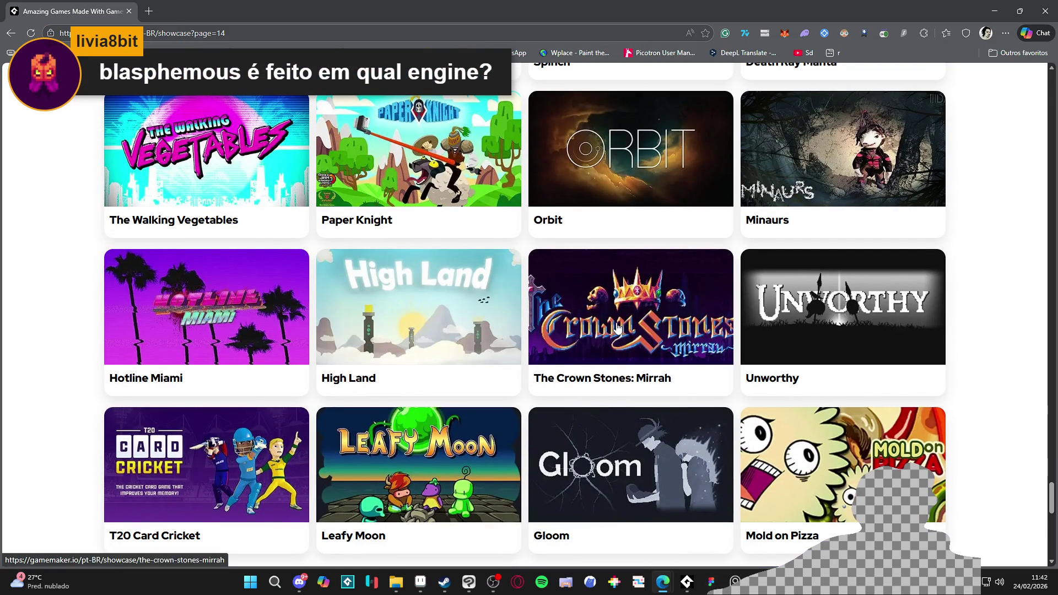
pyautogui.scroll(-4, 645, 316)
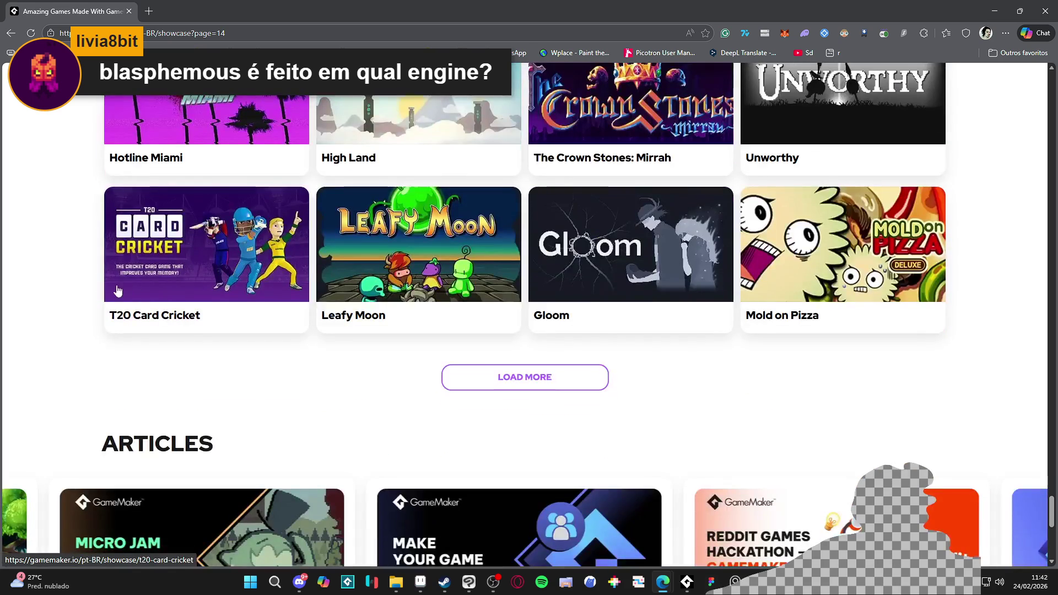
pyautogui.click(523, 378)
pyautogui.scroll(-4, 415, 317)
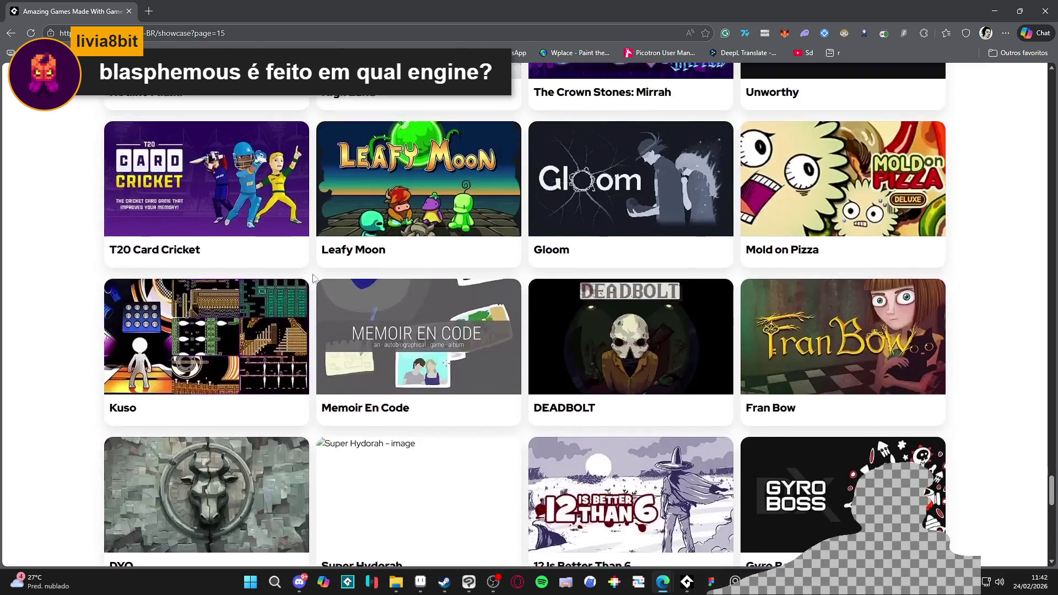
pyautogui.scroll(-2, 415, 317)
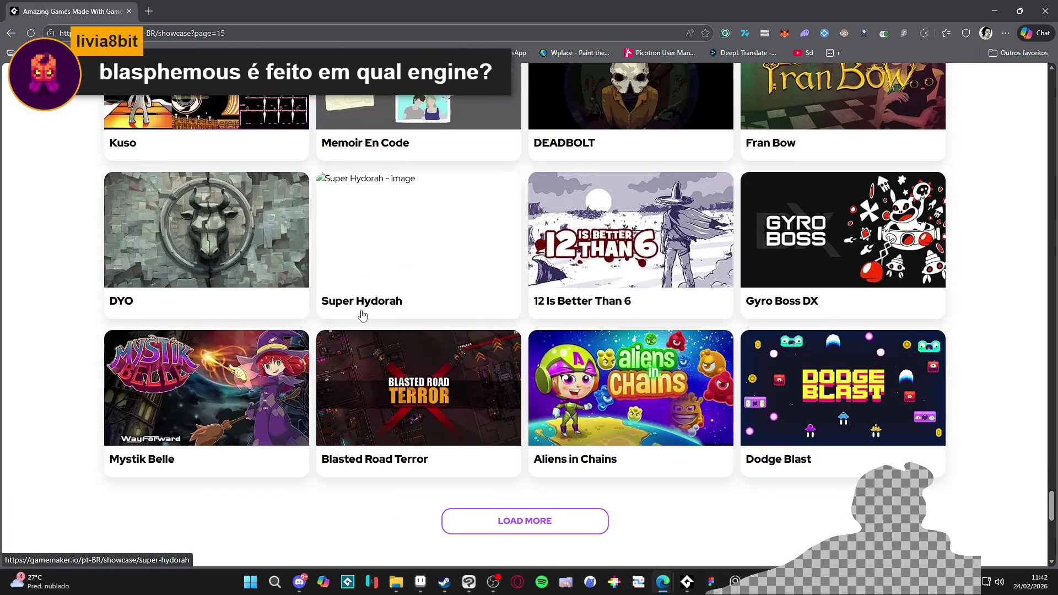
pyautogui.click(534, 516)
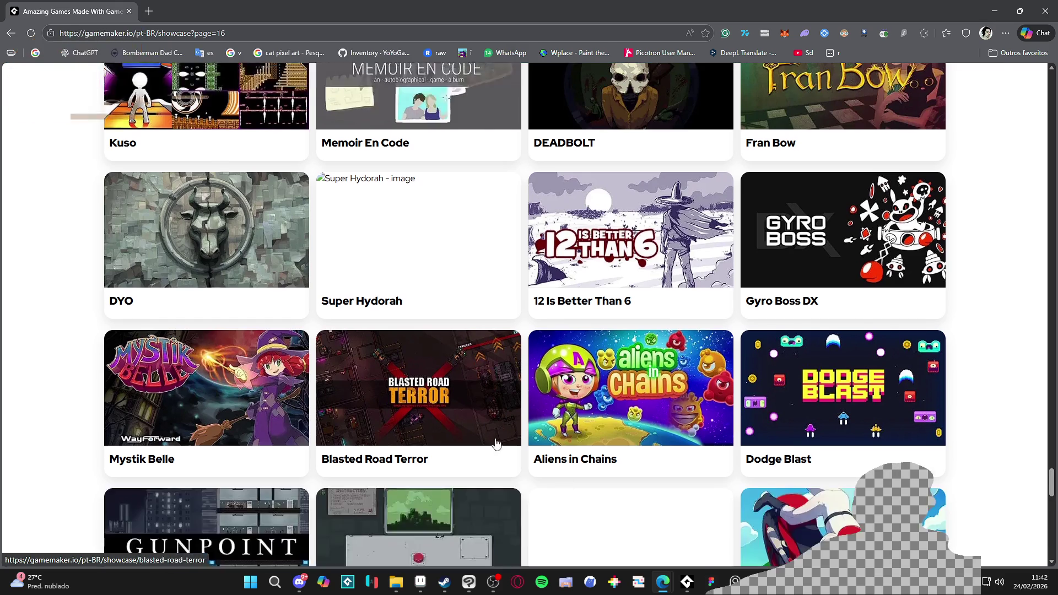
pyautogui.scroll(-4, 433, 370)
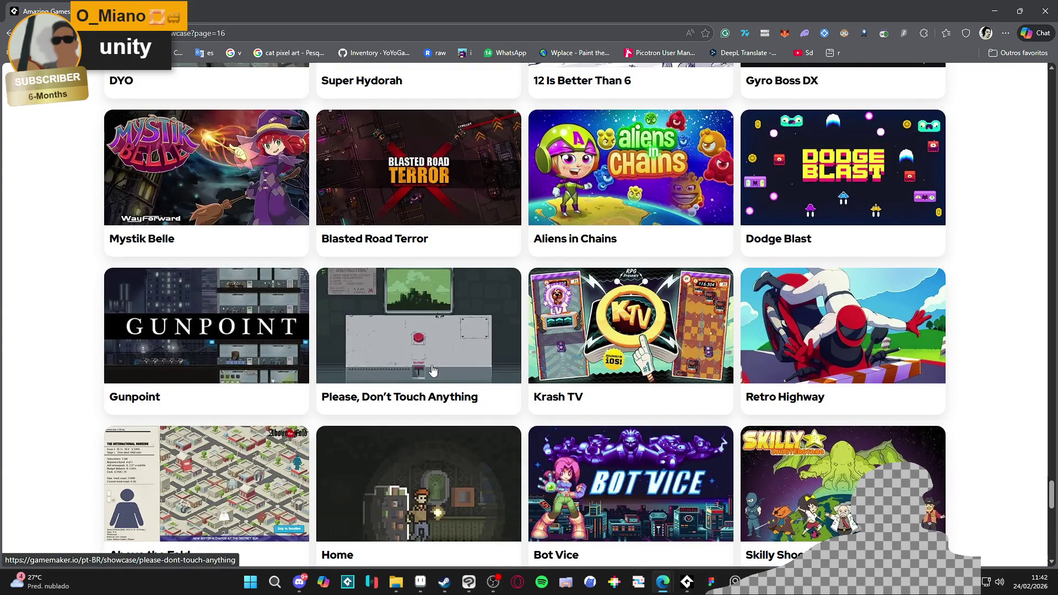
pyautogui.scroll(-2, 433, 370)
pyautogui.scroll(-4, 433, 370)
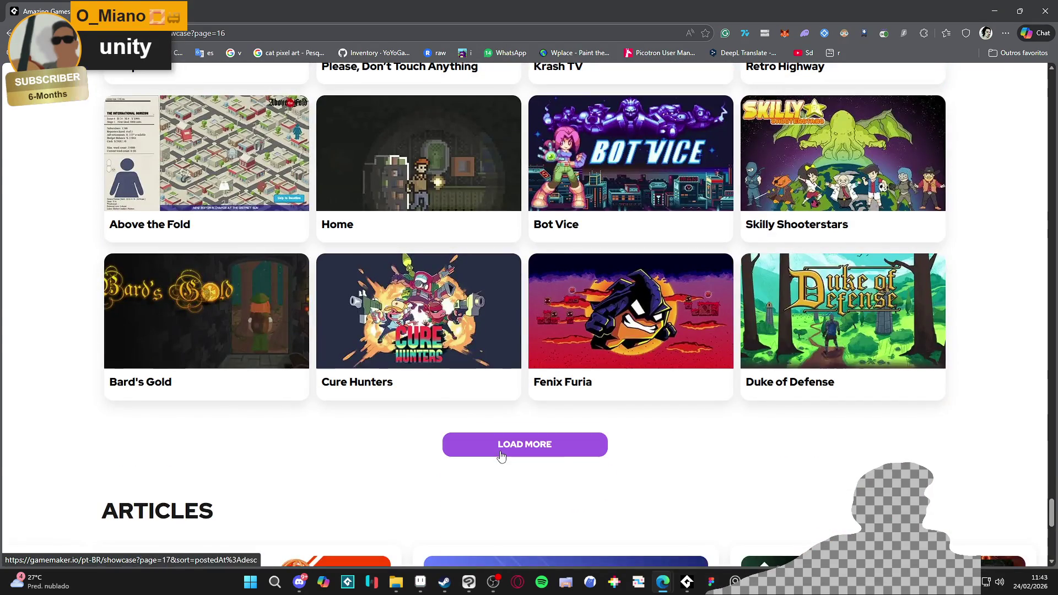
pyautogui.click(501, 456)
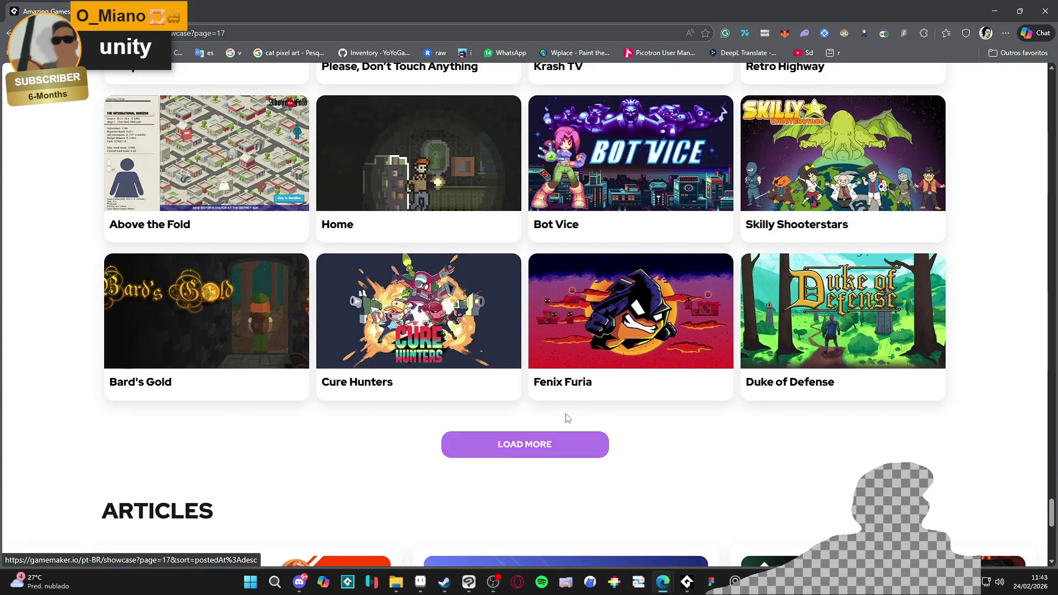
# - Load two more batches past Steam Panic, extending the grid to Devil Engine at page 19
pyautogui.scroll(-5, 577, 412)
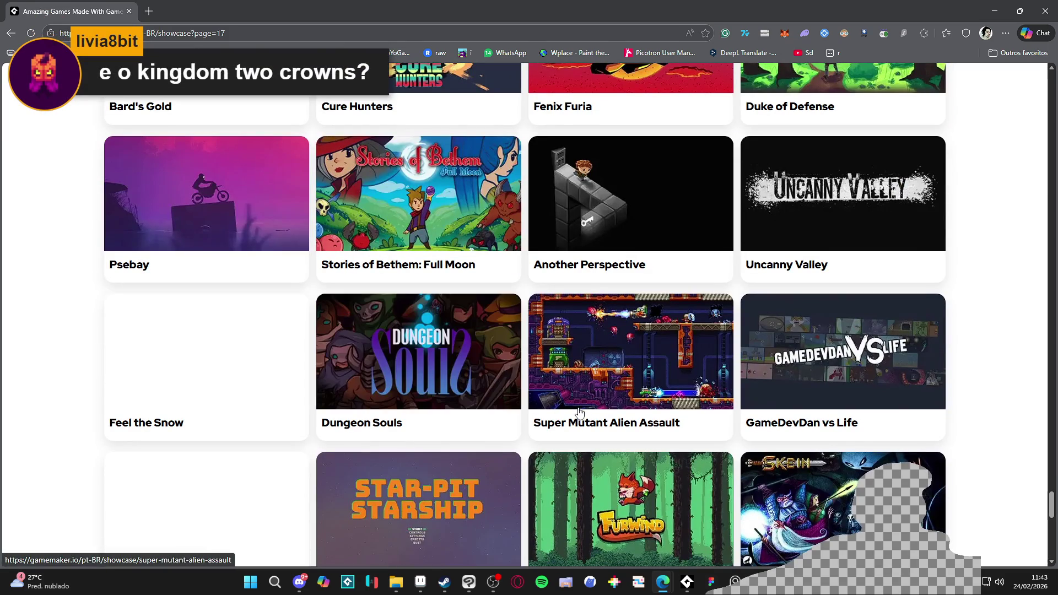
pyautogui.scroll(-3, 650, 368)
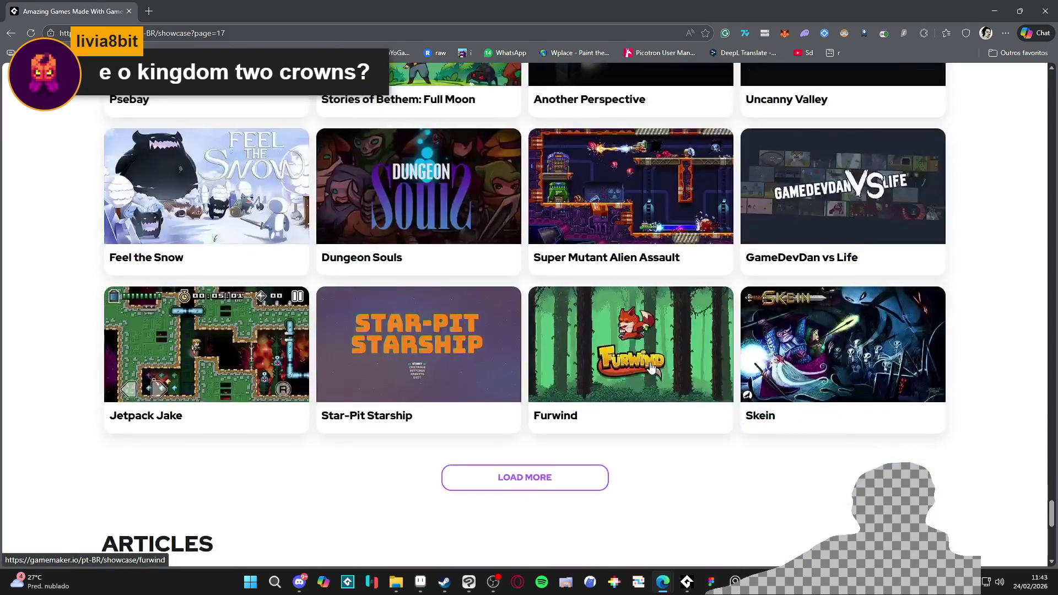
pyautogui.scroll(2, 650, 368)
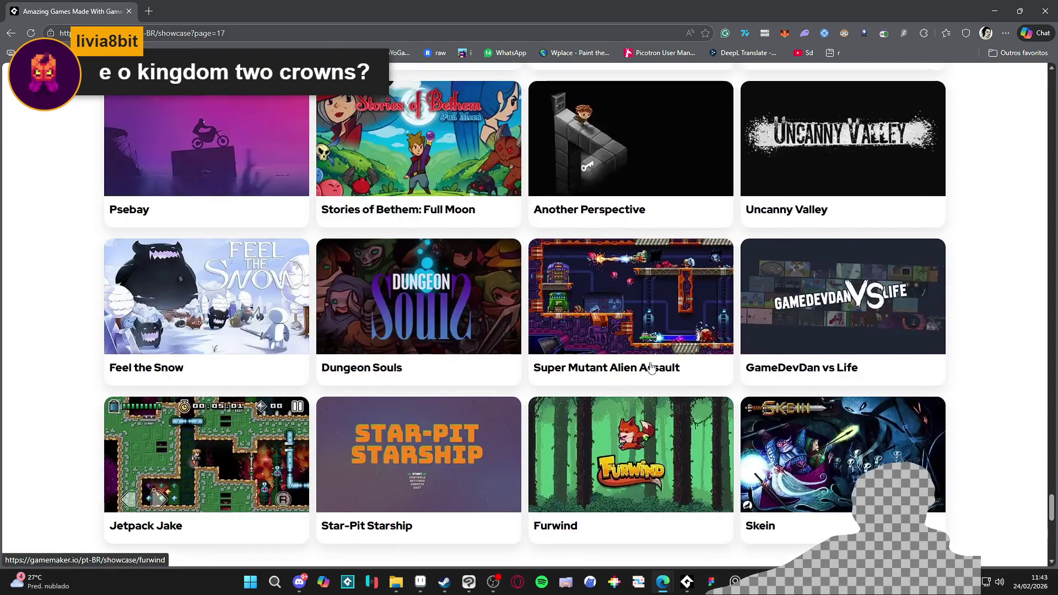
pyautogui.scroll(-3, 641, 386)
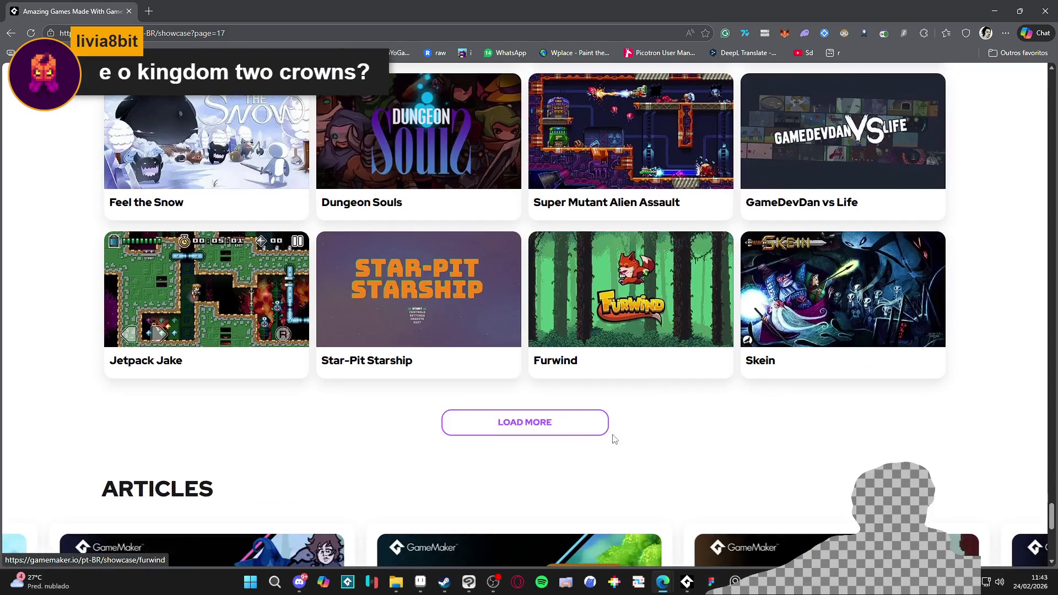
pyautogui.click(578, 433)
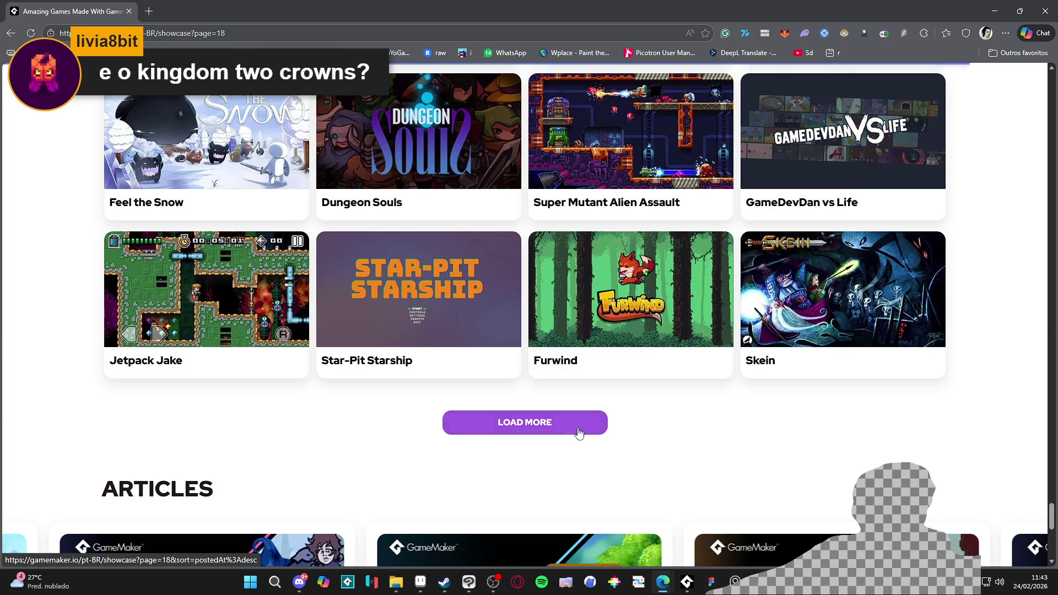
pyautogui.scroll(-3, 749, 357)
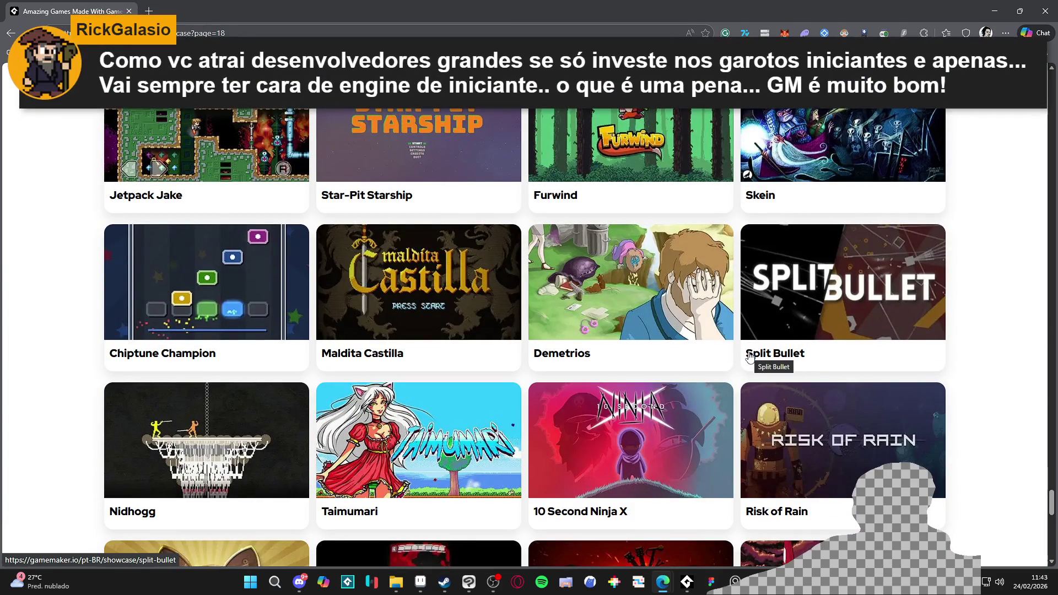
pyautogui.scroll(-4, 749, 357)
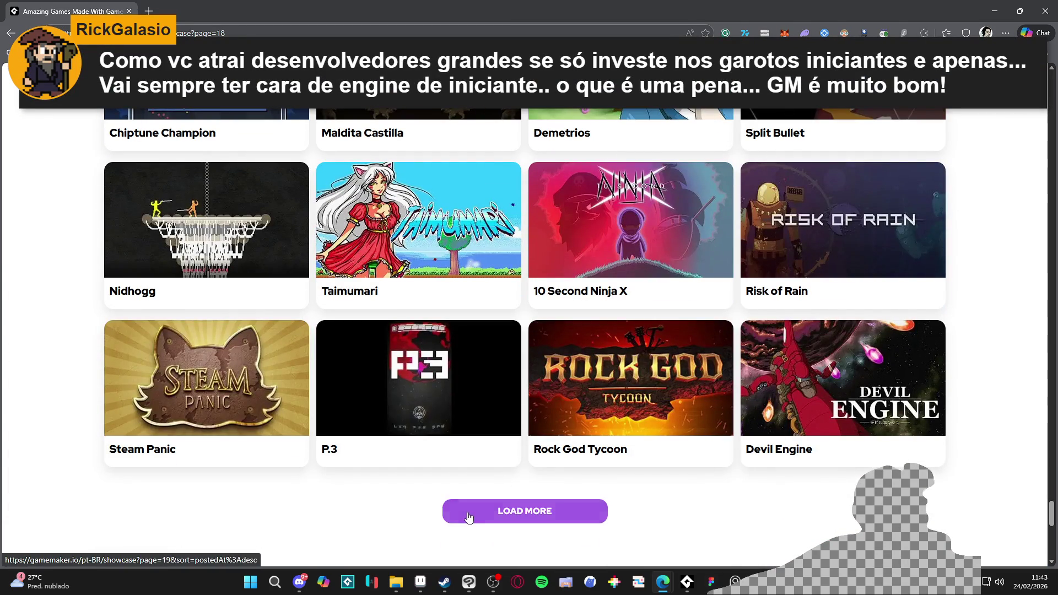
pyautogui.click(523, 511)
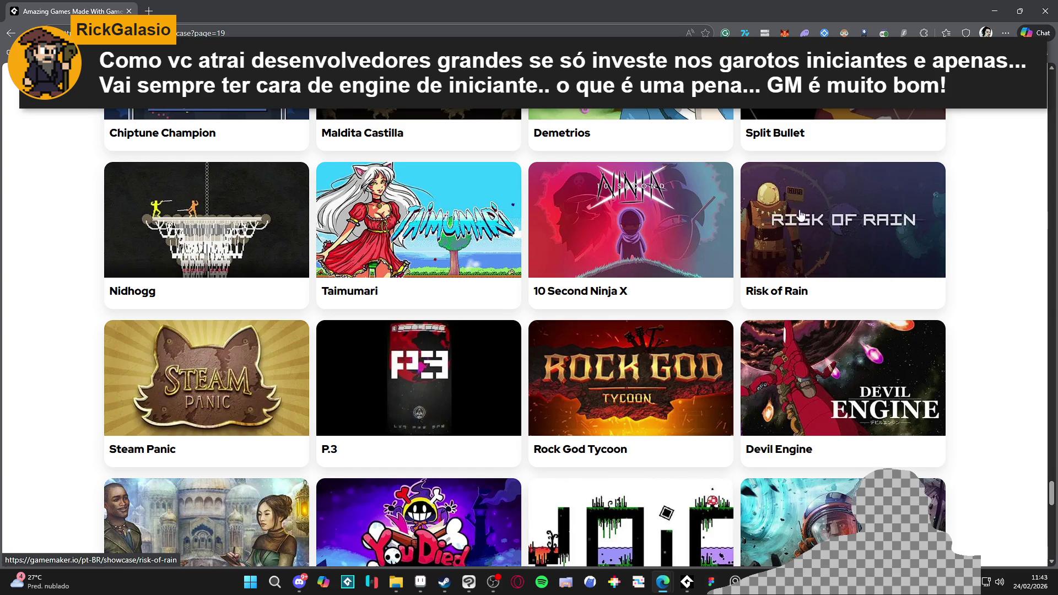
# - Glance at the Risk of Rain page in a new tab, then close it
pyautogui.middleClick(835, 219)
pyautogui.click(255, 6)
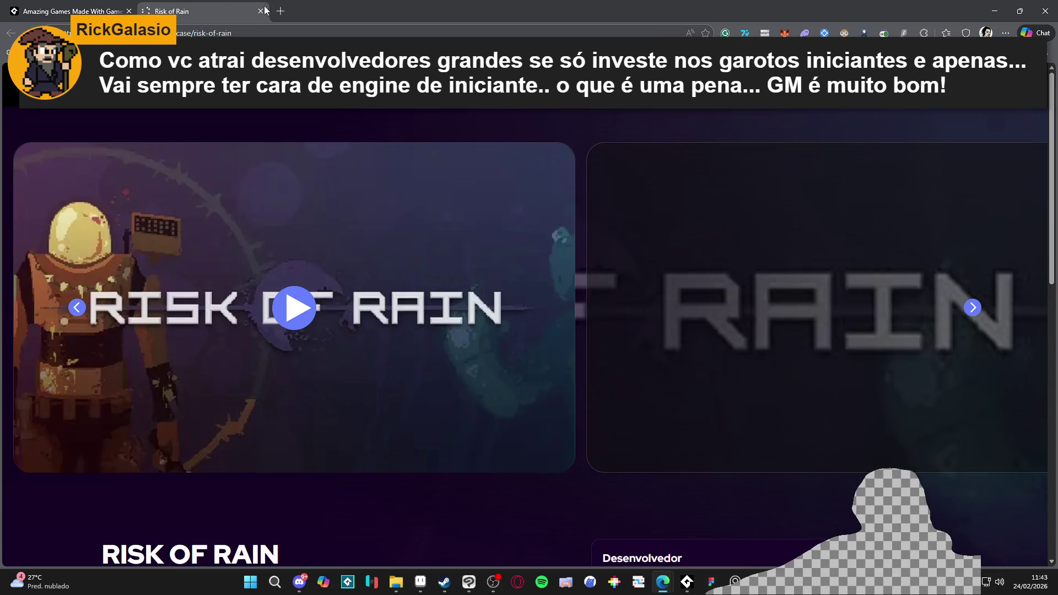
pyautogui.scroll(-4, 475, 163)
pyautogui.scroll(4, 474, 163)
pyautogui.click(260, 11)
# - Load four more batches of showcase games into the grid
pyautogui.scroll(-4, 490, 281)
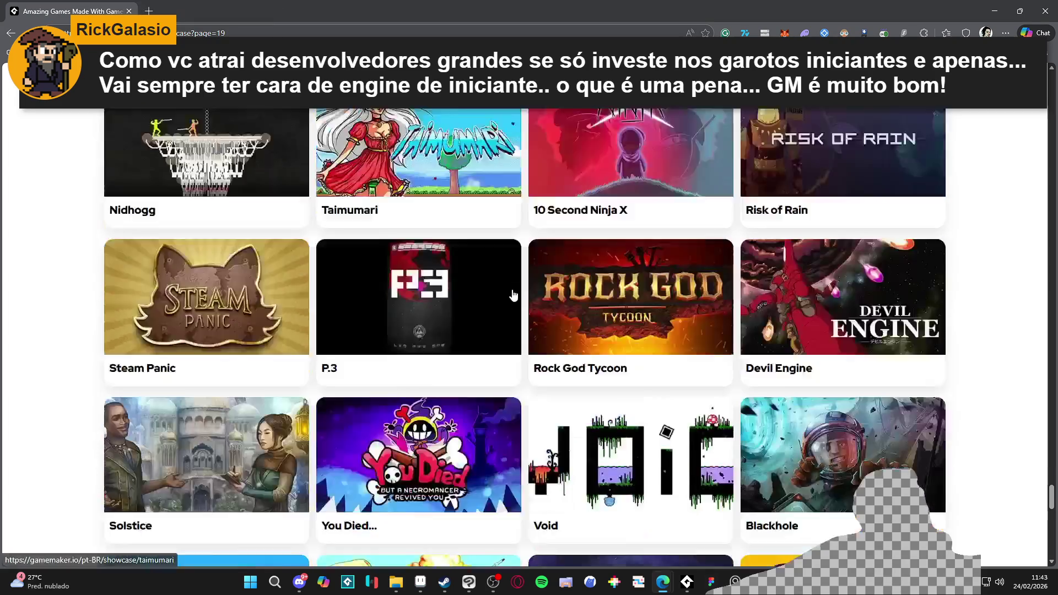
pyautogui.scroll(-6, 244, 244)
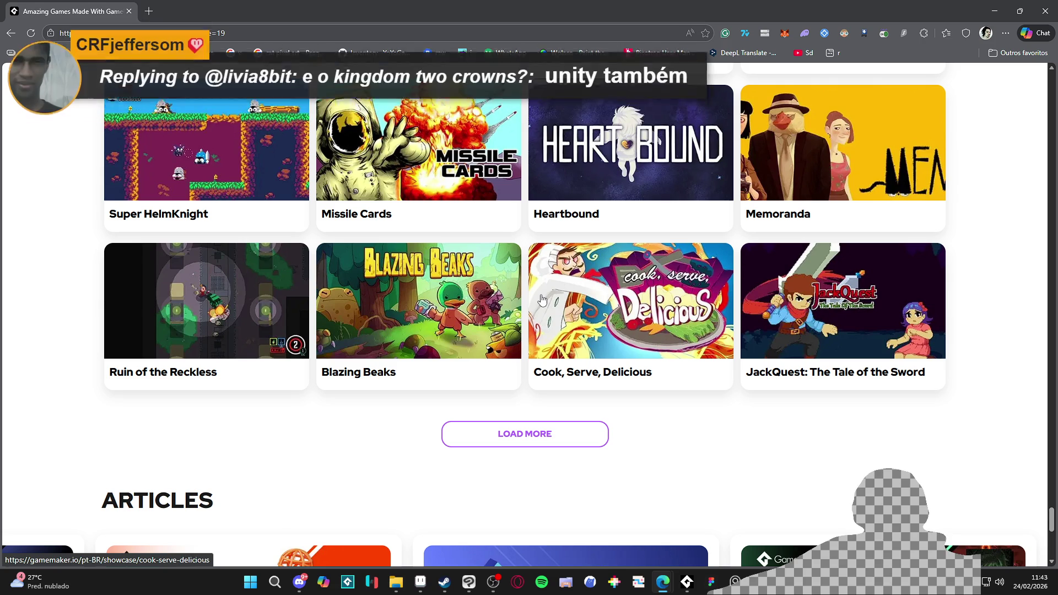
pyautogui.click(557, 438)
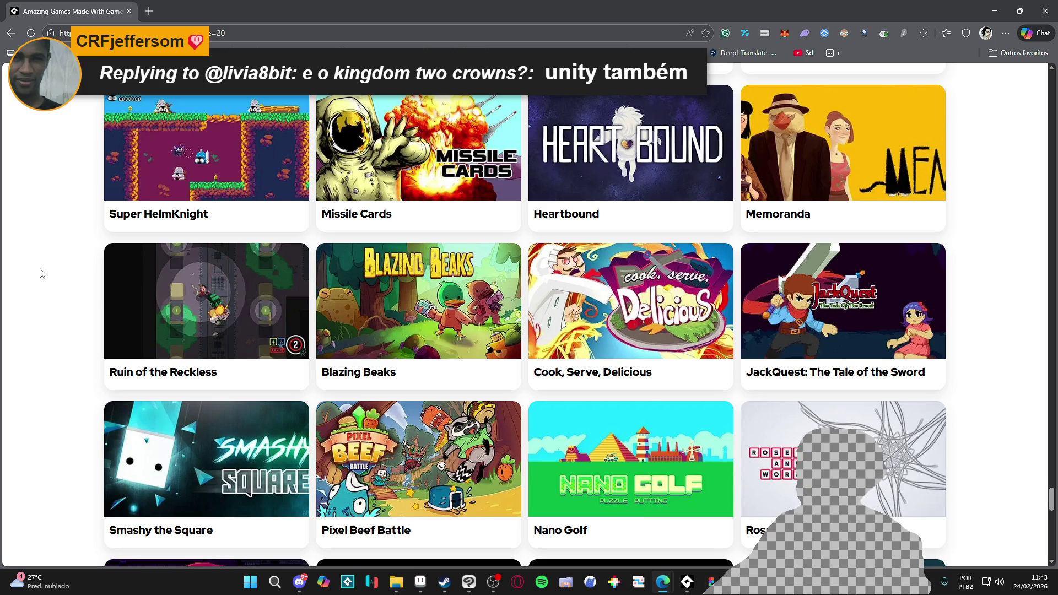
pyautogui.scroll(-6, 286, 334)
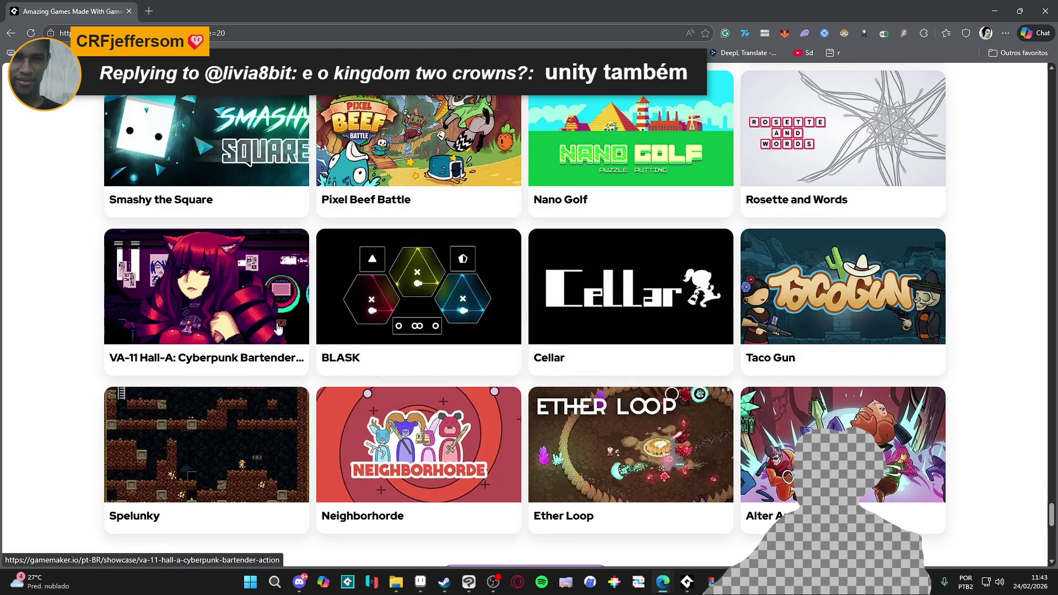
pyautogui.scroll(-2, 270, 309)
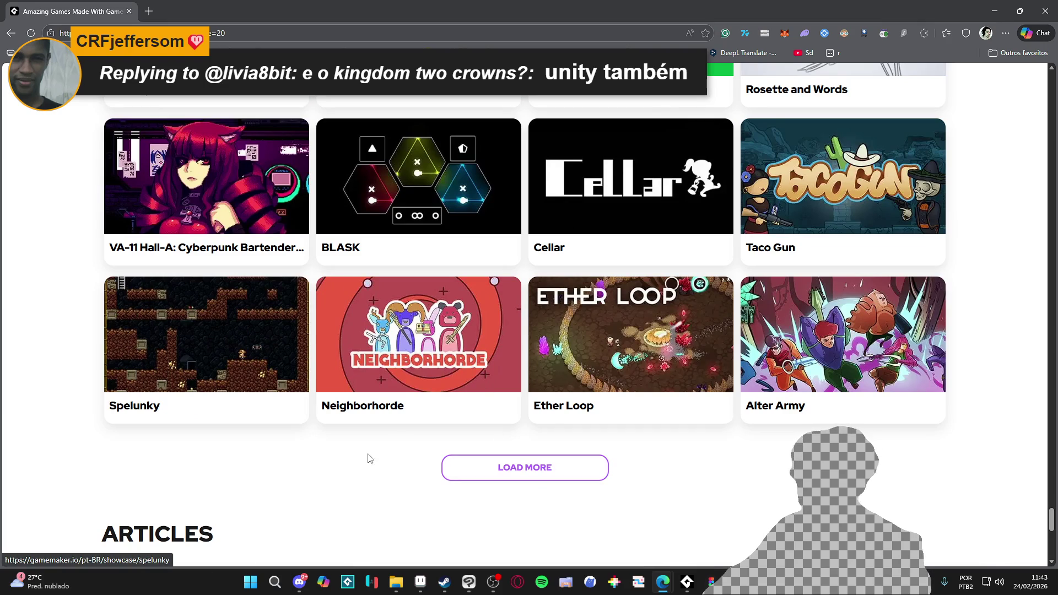
pyautogui.click(504, 466)
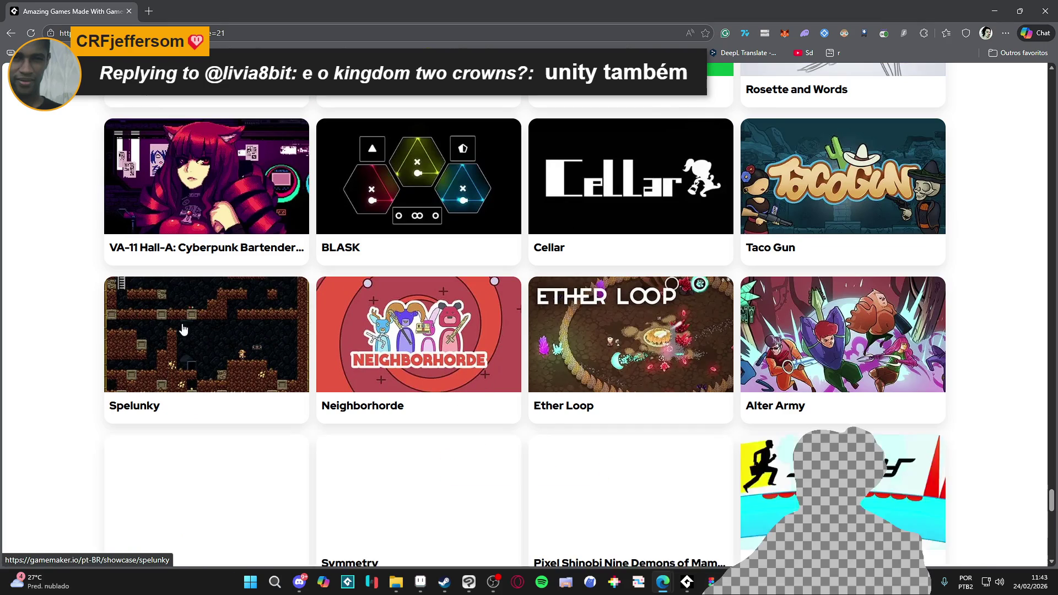
pyautogui.scroll(-3, 181, 325)
pyautogui.scroll(-2, 166, 292)
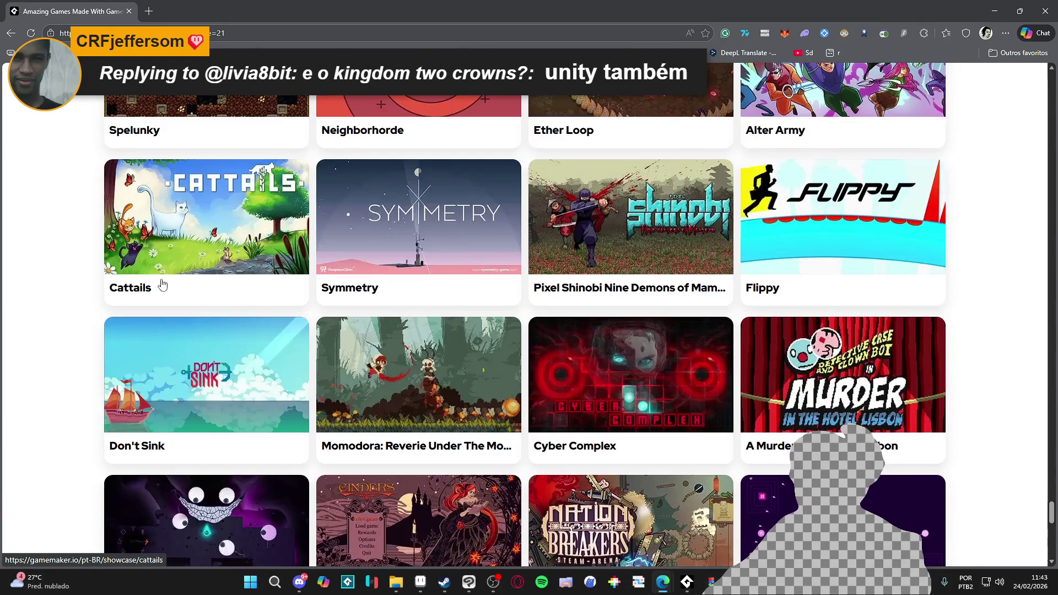
pyautogui.scroll(-3, 392, 351)
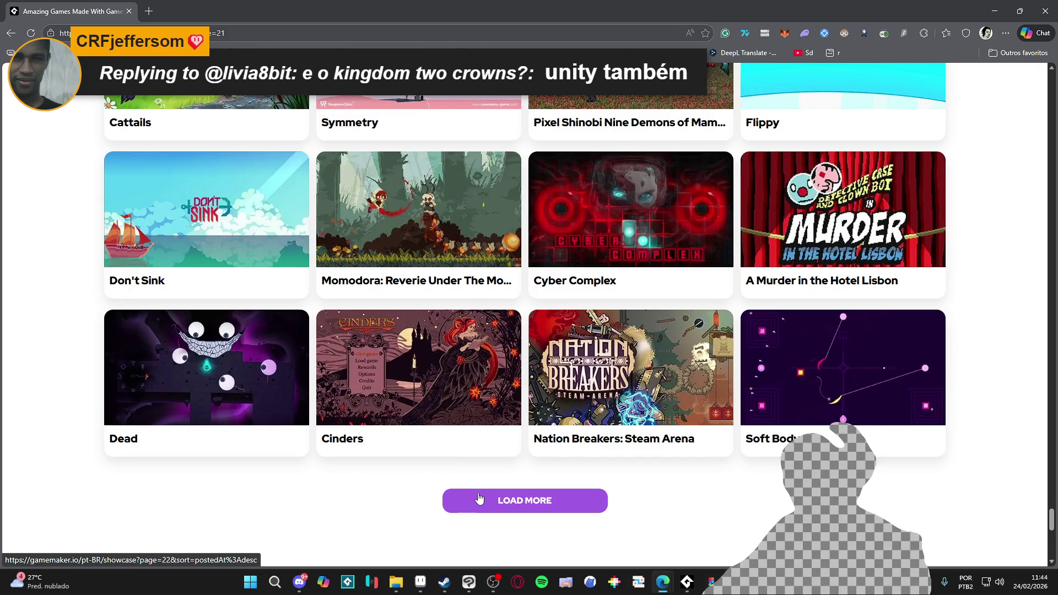
pyautogui.click(478, 498)
pyautogui.scroll(-5, 458, 534)
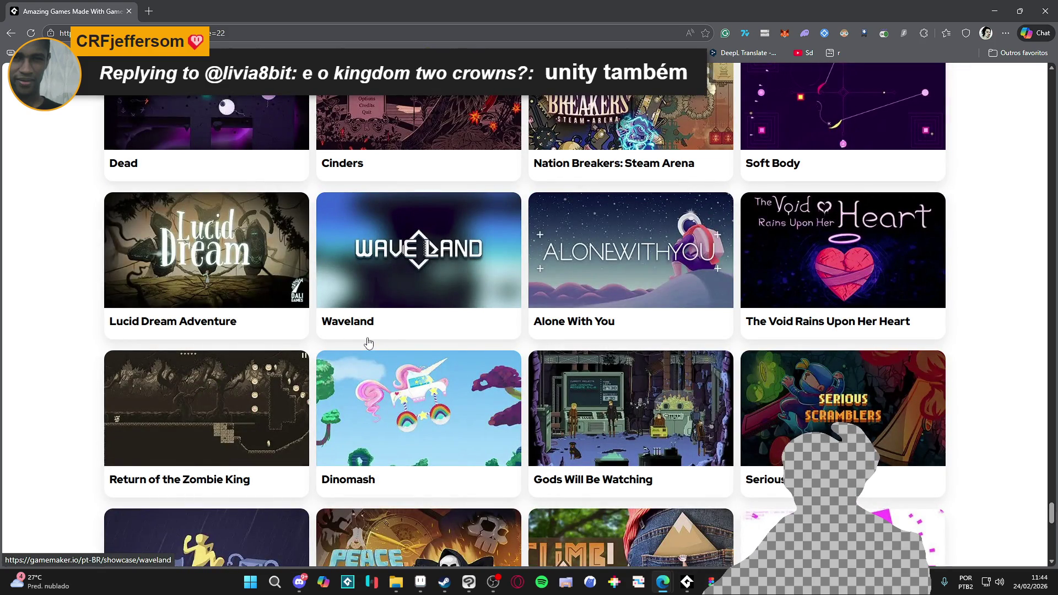
pyautogui.scroll(-2, 368, 343)
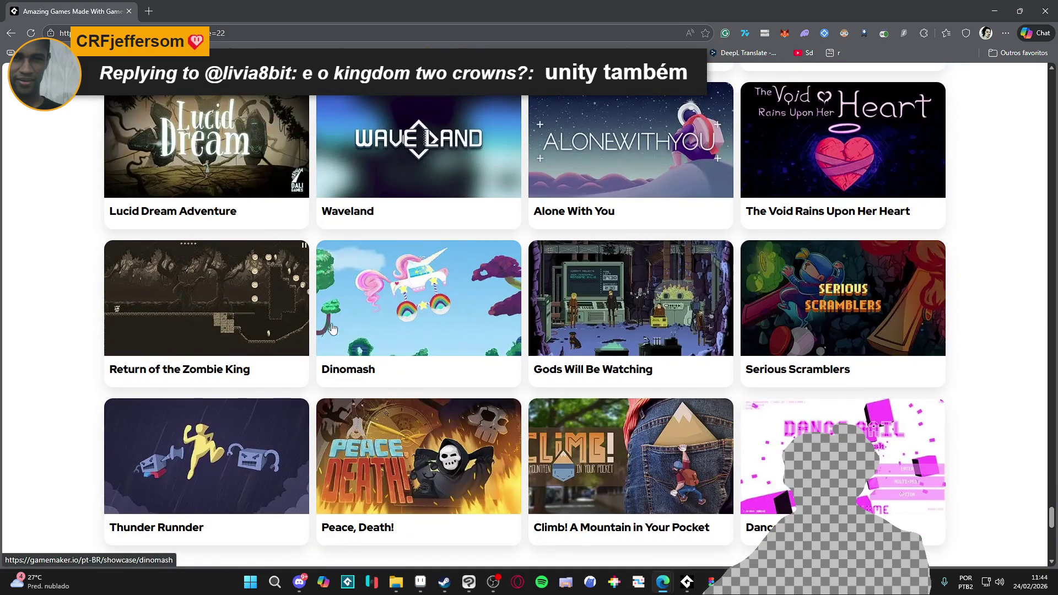
pyautogui.scroll(-2, 263, 310)
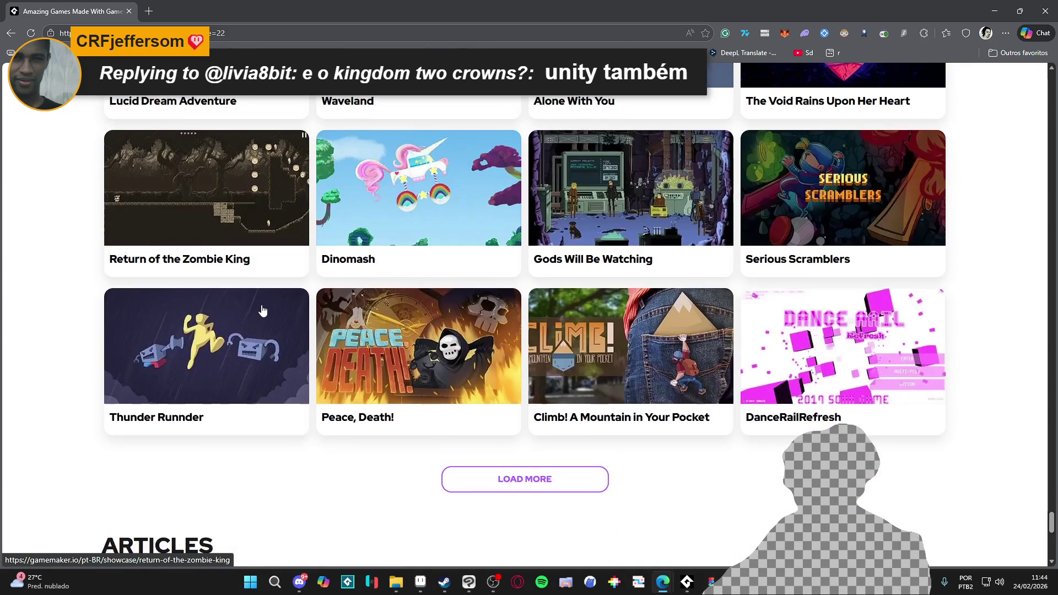
pyautogui.click(515, 476)
# - Load four further batches until the showcase reaches page 27, then switch to Steam
pyautogui.scroll(-4, 360, 307)
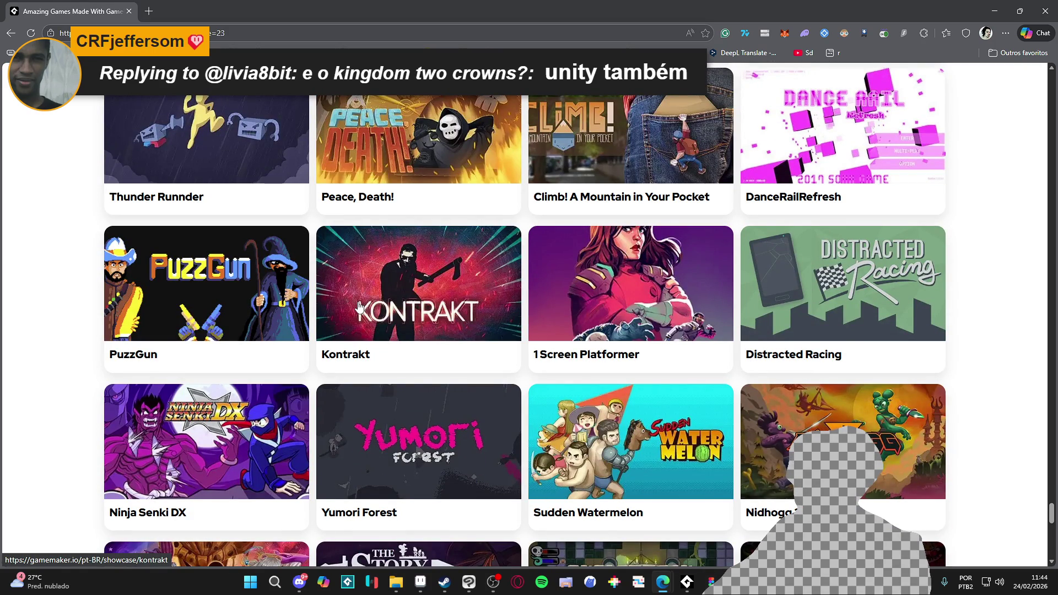
pyautogui.scroll(-1, 359, 307)
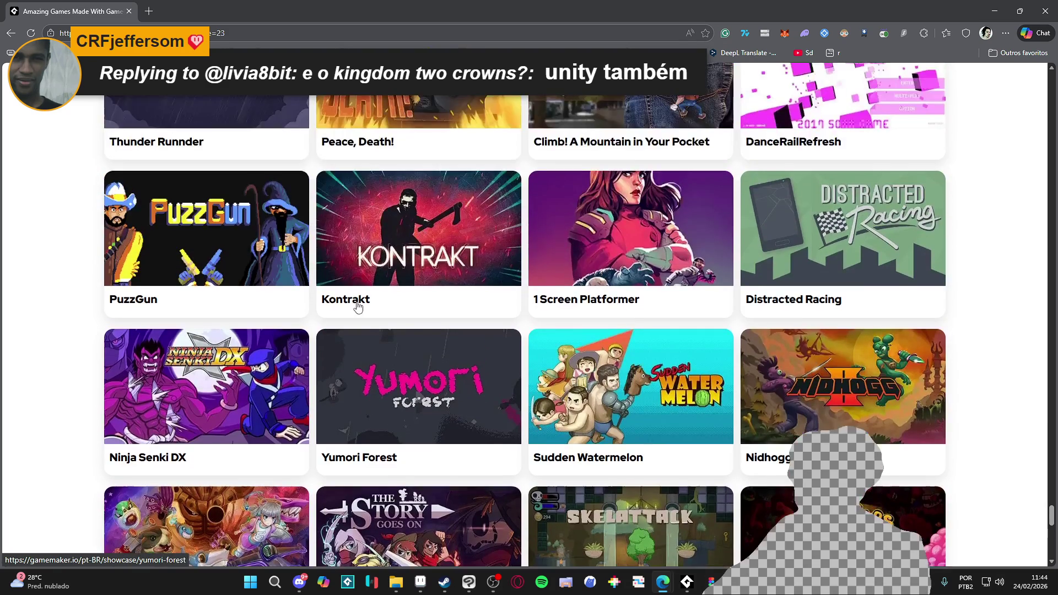
pyautogui.scroll(-4, 342, 309)
pyautogui.click(463, 410)
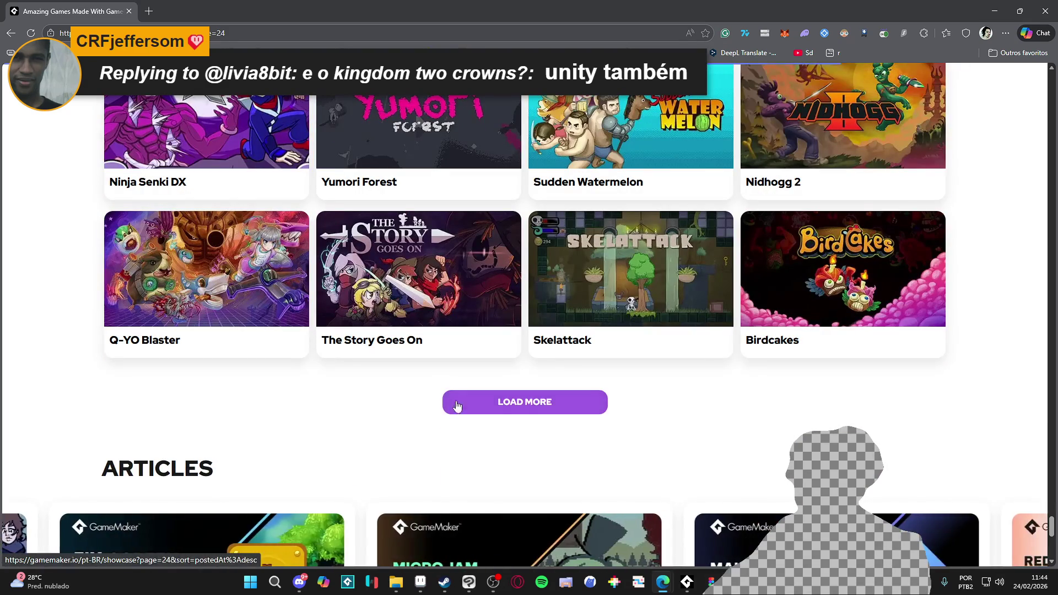
pyautogui.scroll(-4, 378, 351)
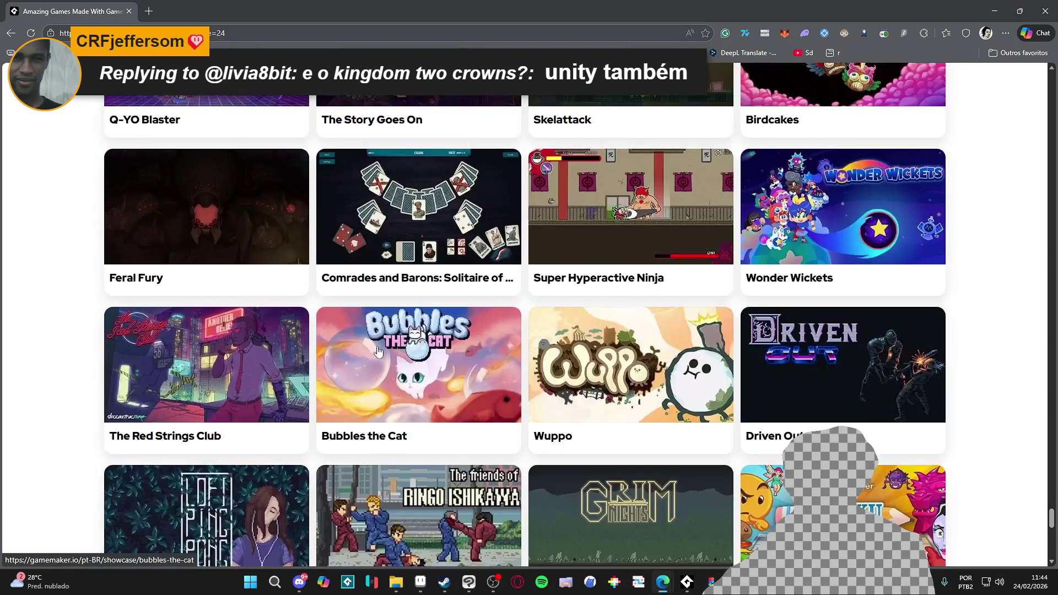
pyautogui.scroll(-5, 378, 351)
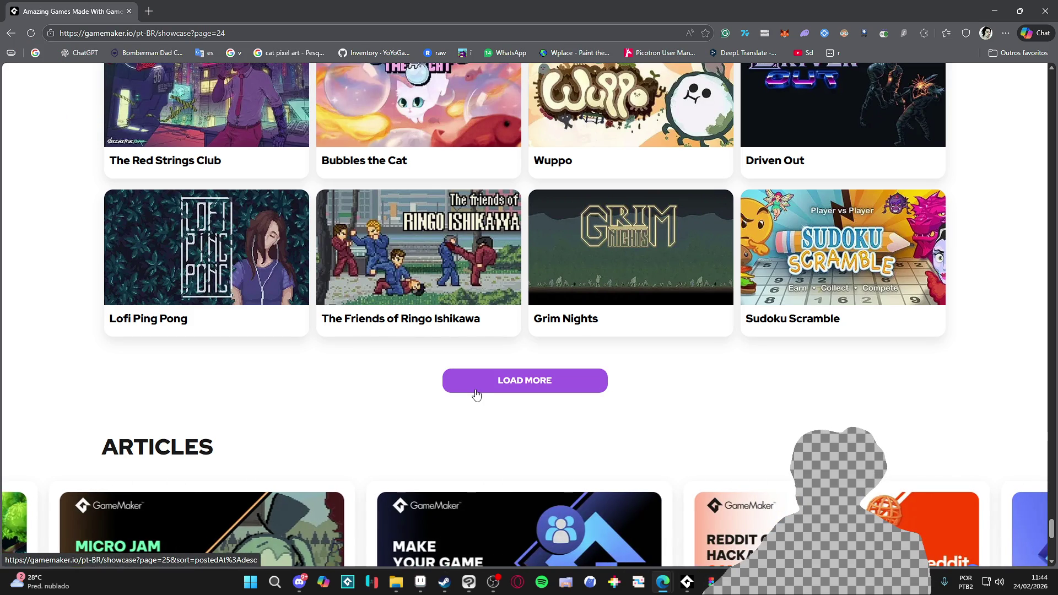
pyautogui.click(476, 390)
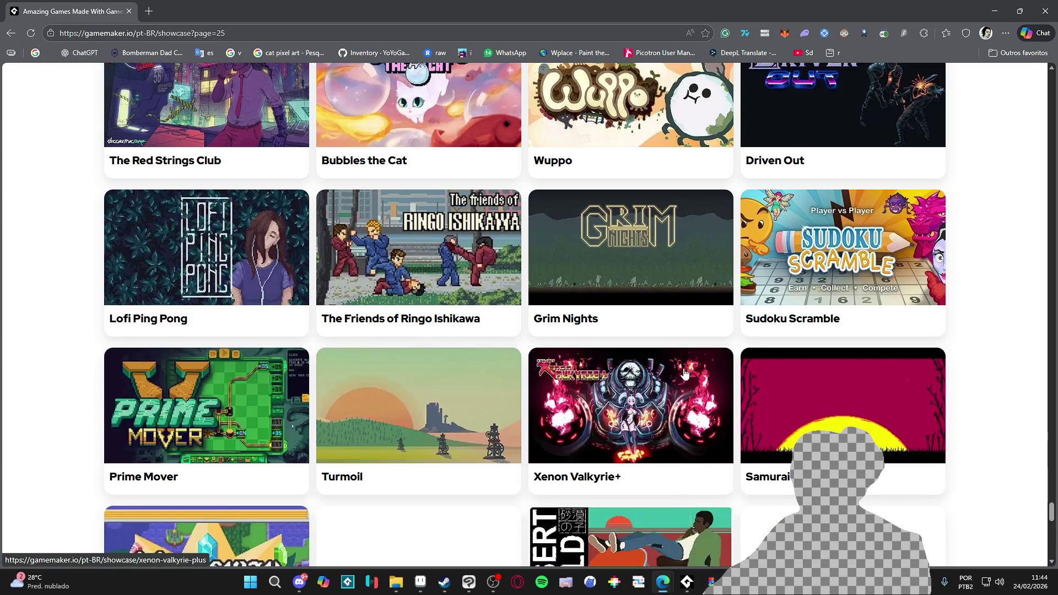
pyautogui.scroll(-1, 275, 343)
pyautogui.scroll(-4, 275, 343)
pyautogui.scroll(-3, 474, 419)
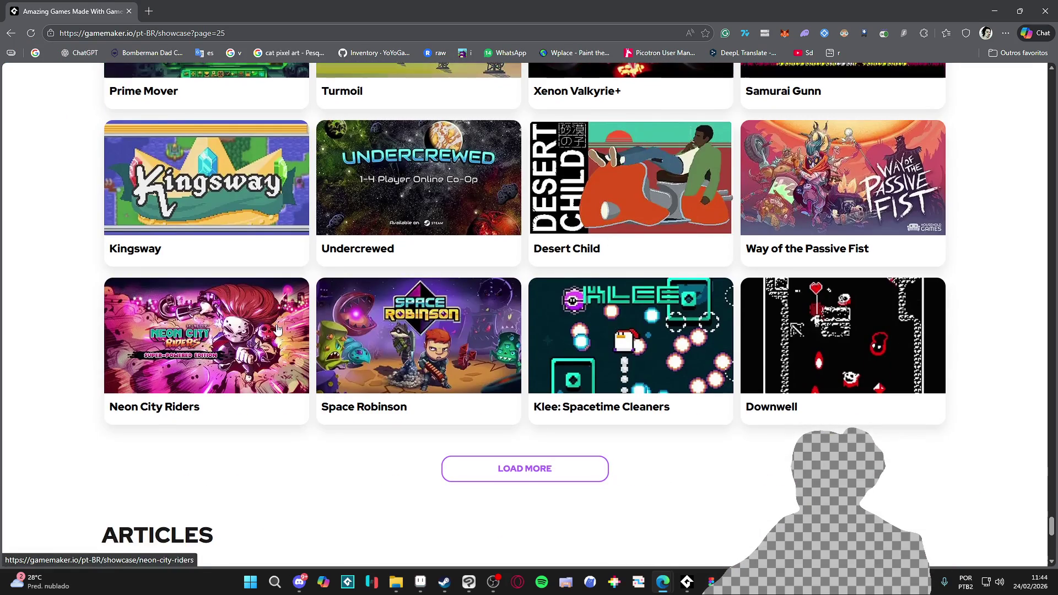
pyautogui.click(472, 468)
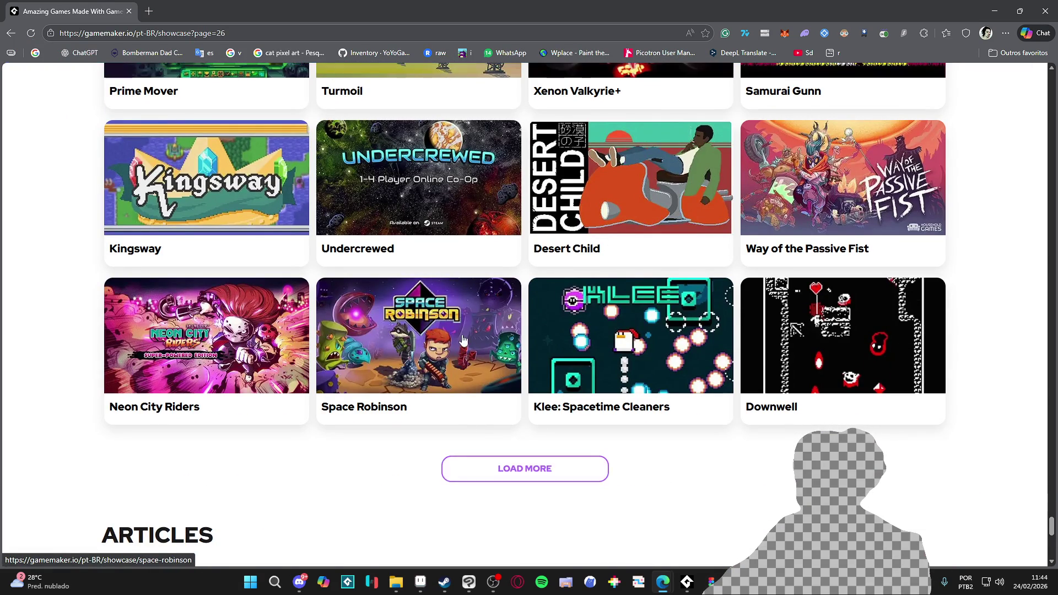
pyautogui.scroll(-1, 463, 339)
pyautogui.scroll(-2, 463, 340)
pyautogui.scroll(-2, 462, 336)
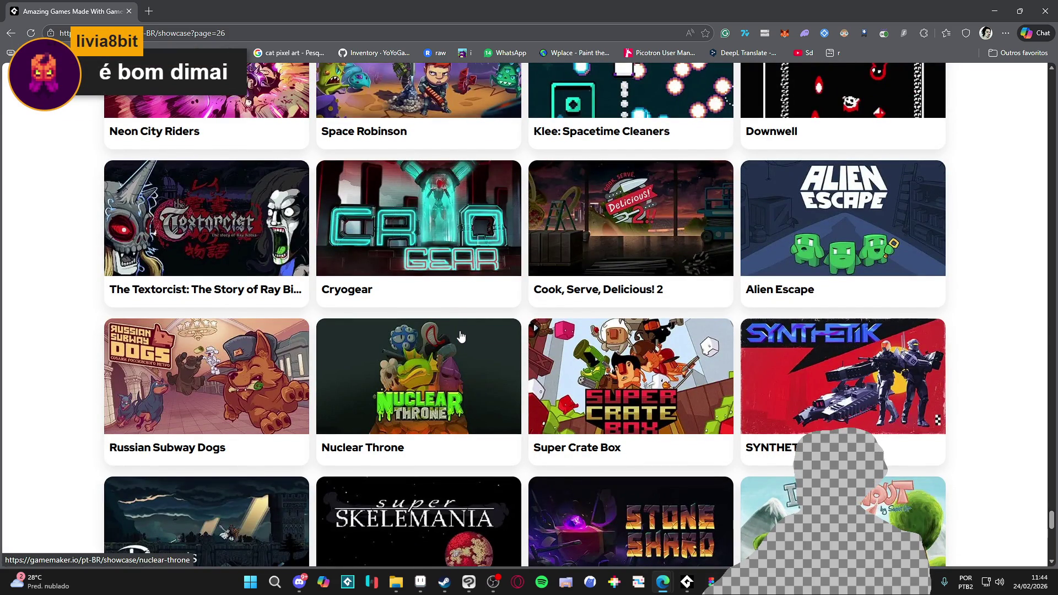
pyautogui.scroll(-4, 462, 336)
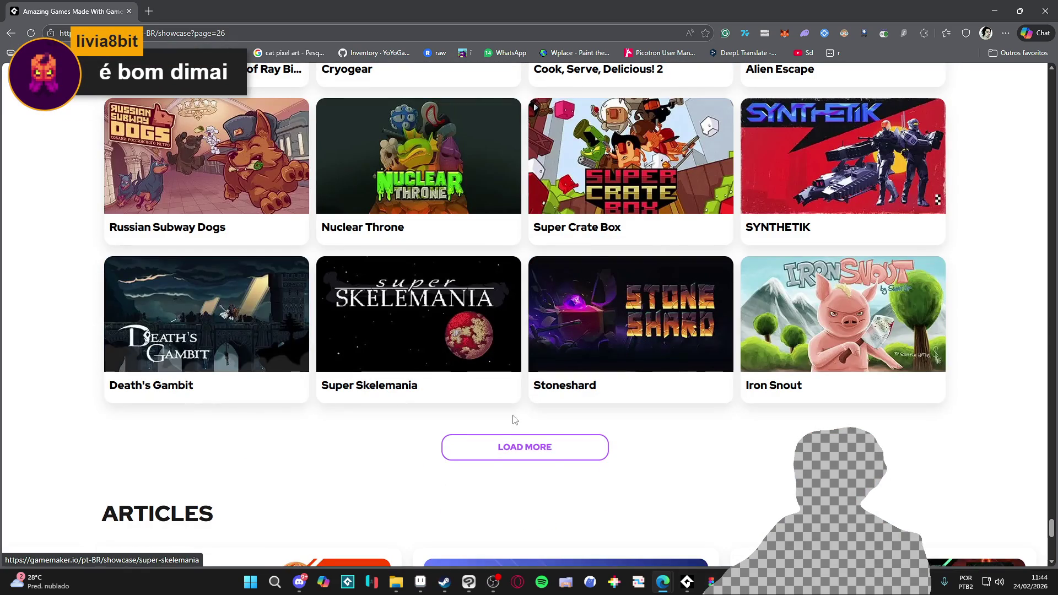
pyautogui.click(489, 450)
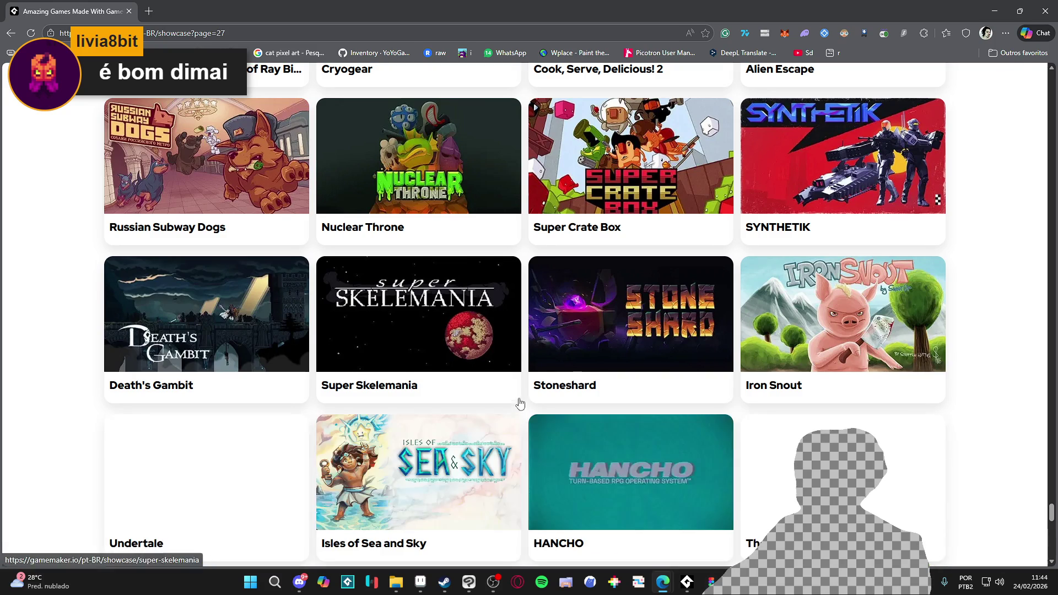
pyautogui.scroll(-2, 331, 322)
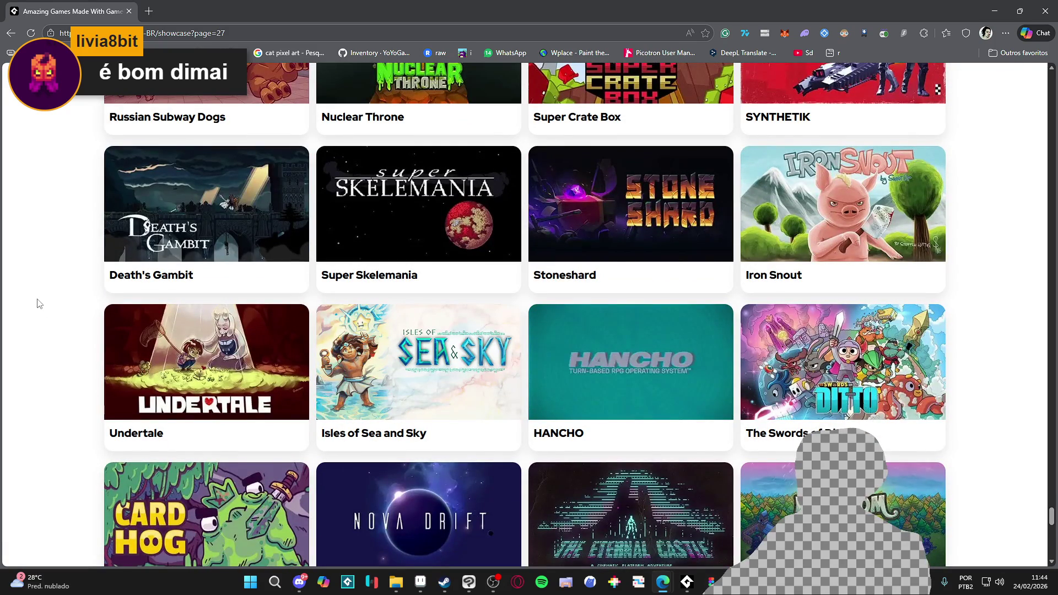
pyautogui.scroll(-3, 293, 243)
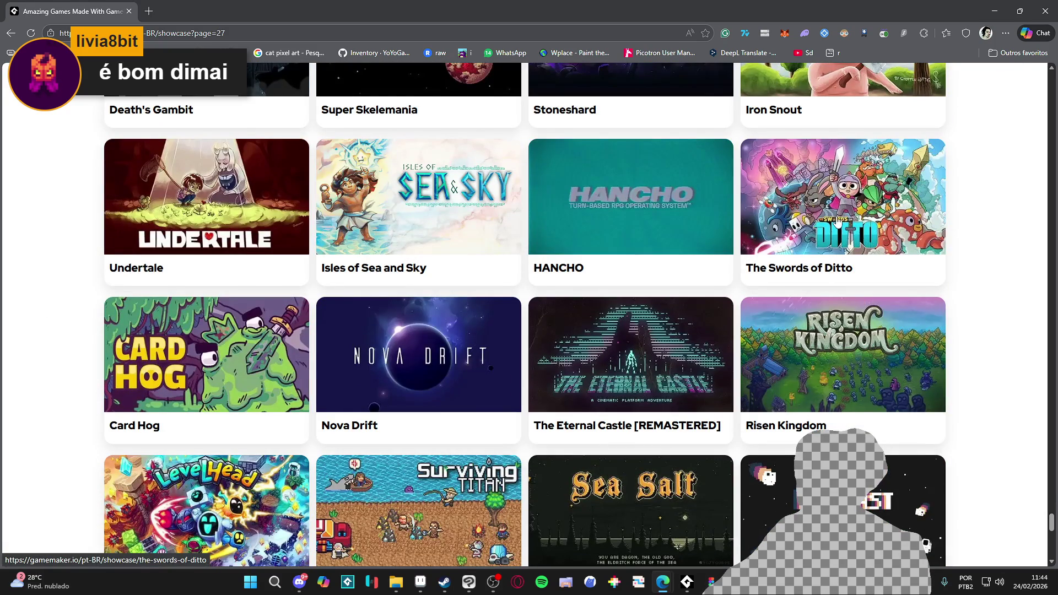
pyautogui.scroll(-3, 294, 243)
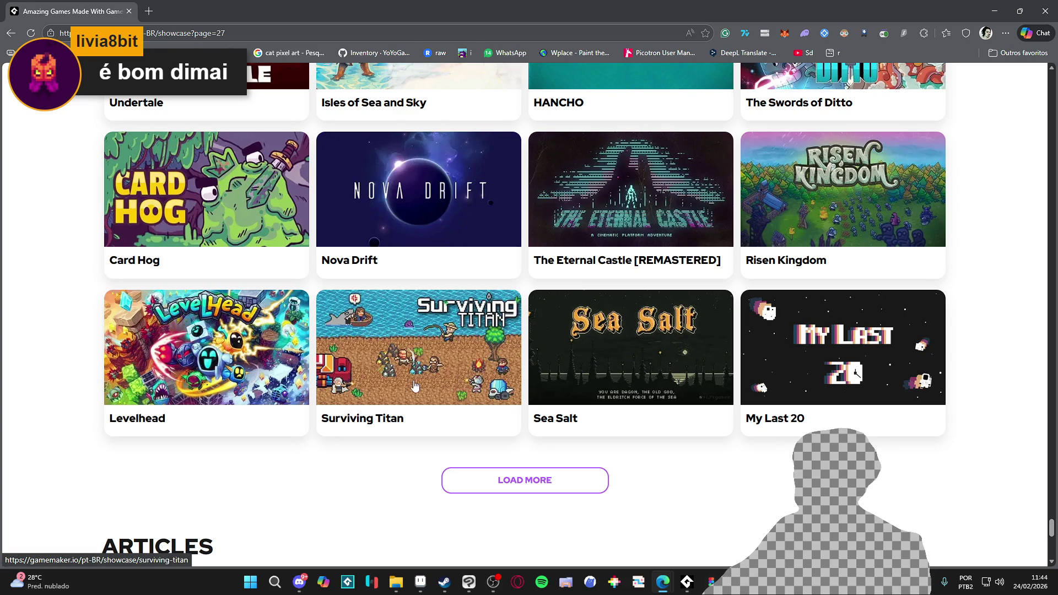
pyautogui.click(444, 582)
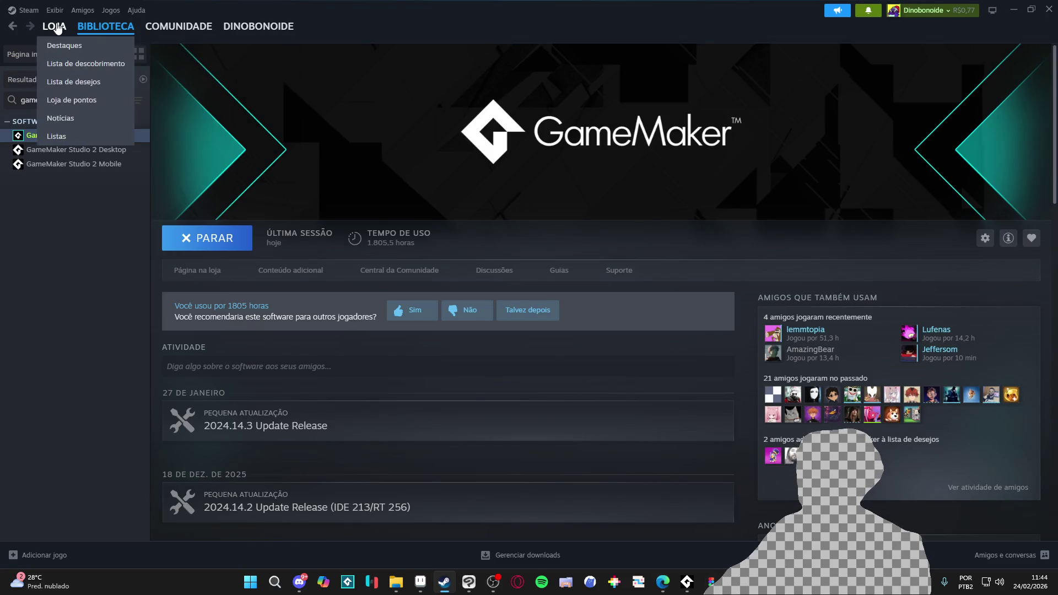
# - Search the Steam store for 'level hea', check Levelhead's store page, then minimize Steam
pyautogui.click(54, 26)
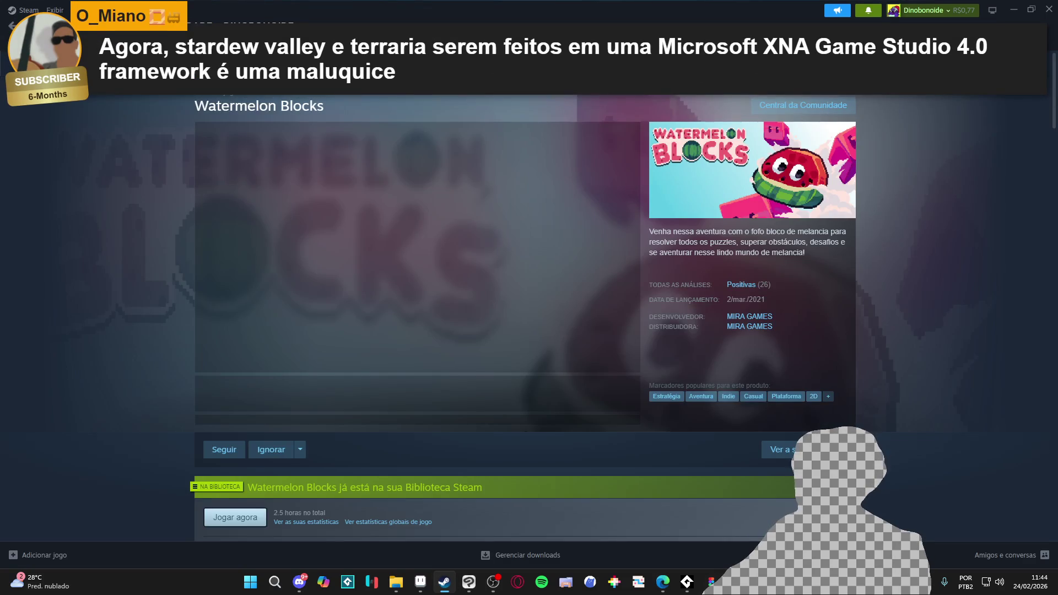
pyautogui.write('level')
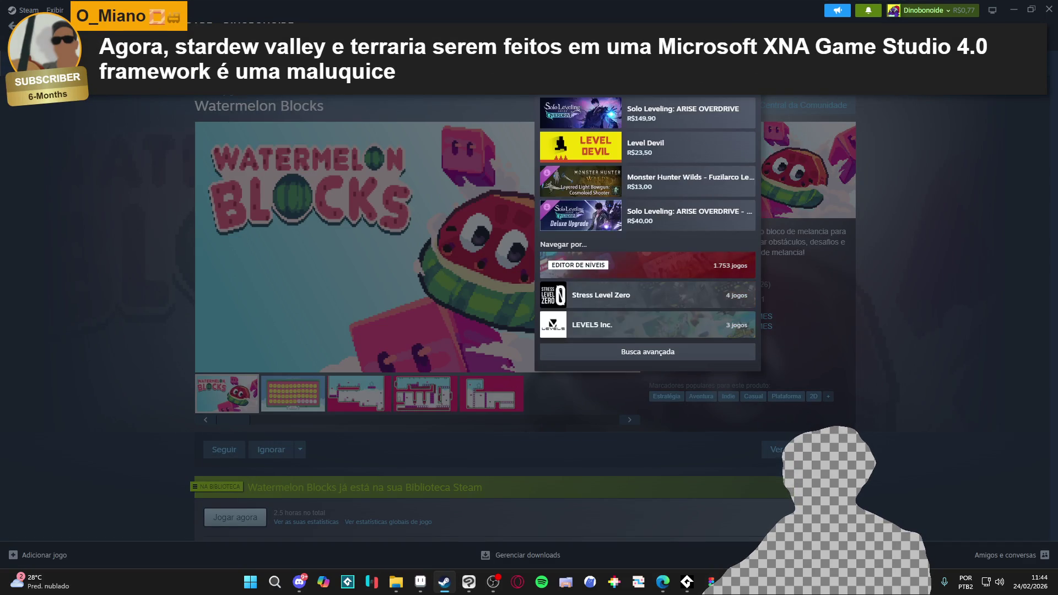
pyautogui.write(' hea')
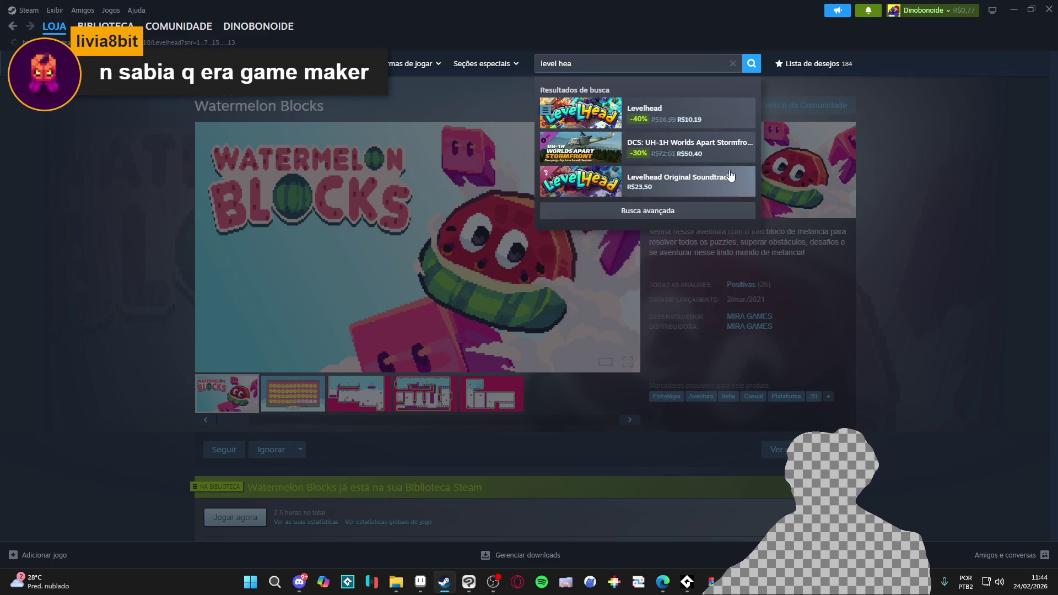
pyautogui.click(681, 124)
pyautogui.scroll(-5, 491, 229)
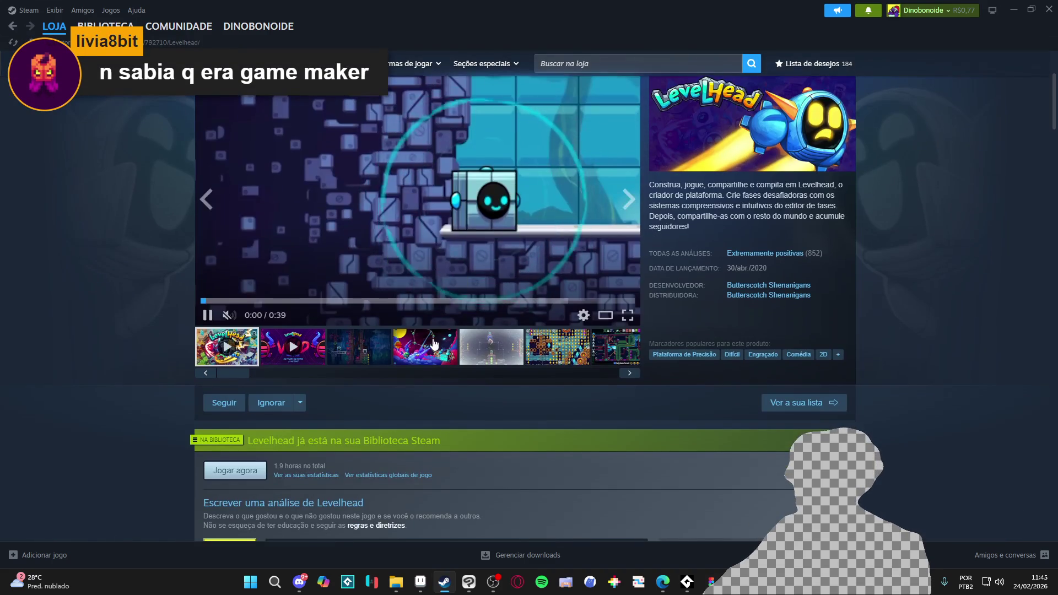
pyautogui.scroll(-1, 466, 286)
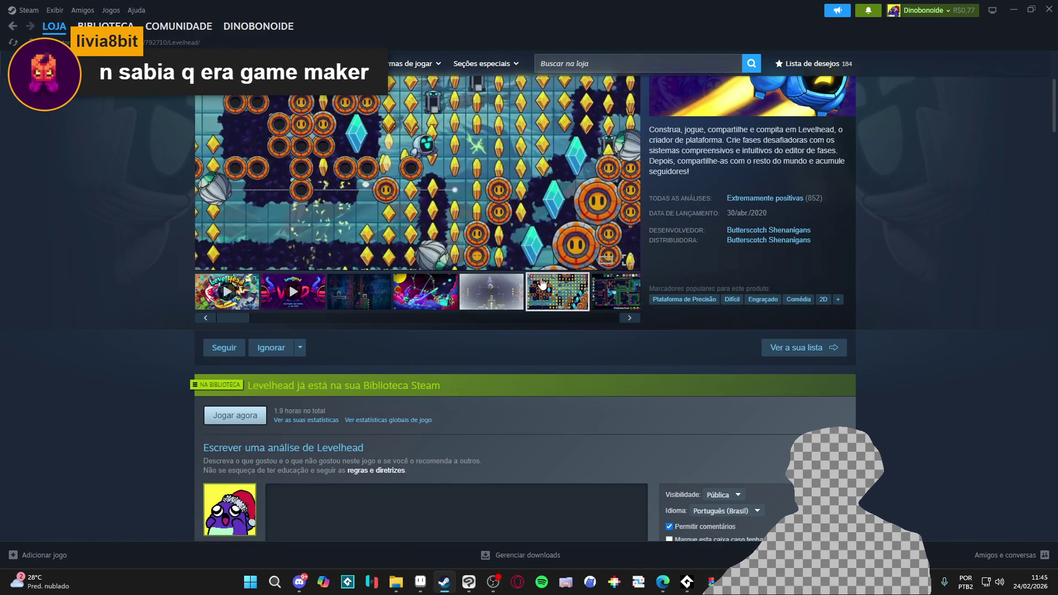
pyautogui.scroll(2, 518, 237)
pyautogui.scroll(-2, 526, 279)
pyautogui.scroll(2, 526, 280)
pyautogui.click(1013, 9)
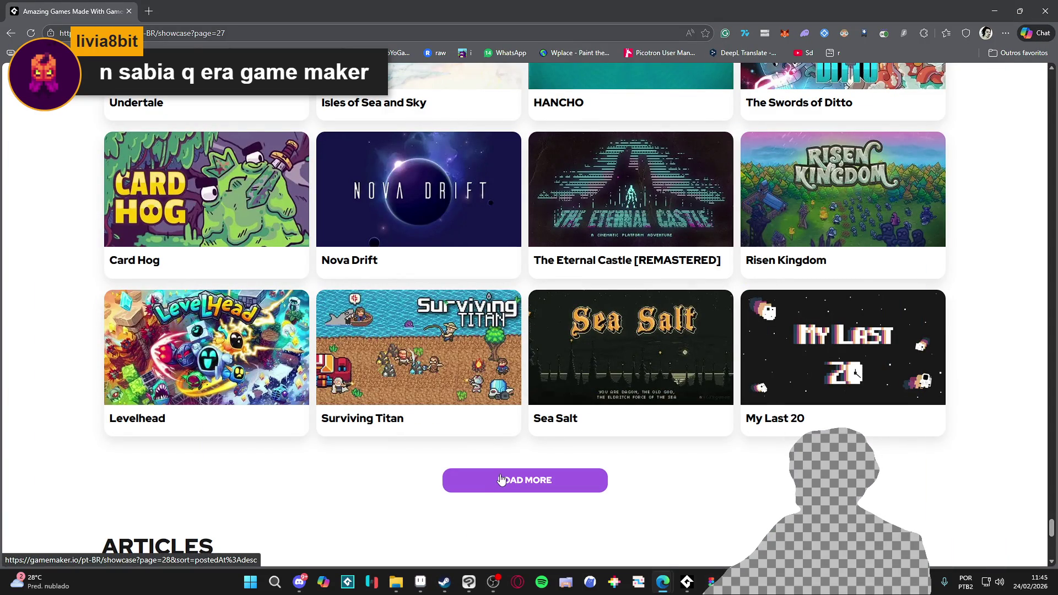
# - Scroll back up the showcase past Undertale and Death's Gambit, then Alt+Tab to Steam's store
pyautogui.scroll(3, 501, 478)
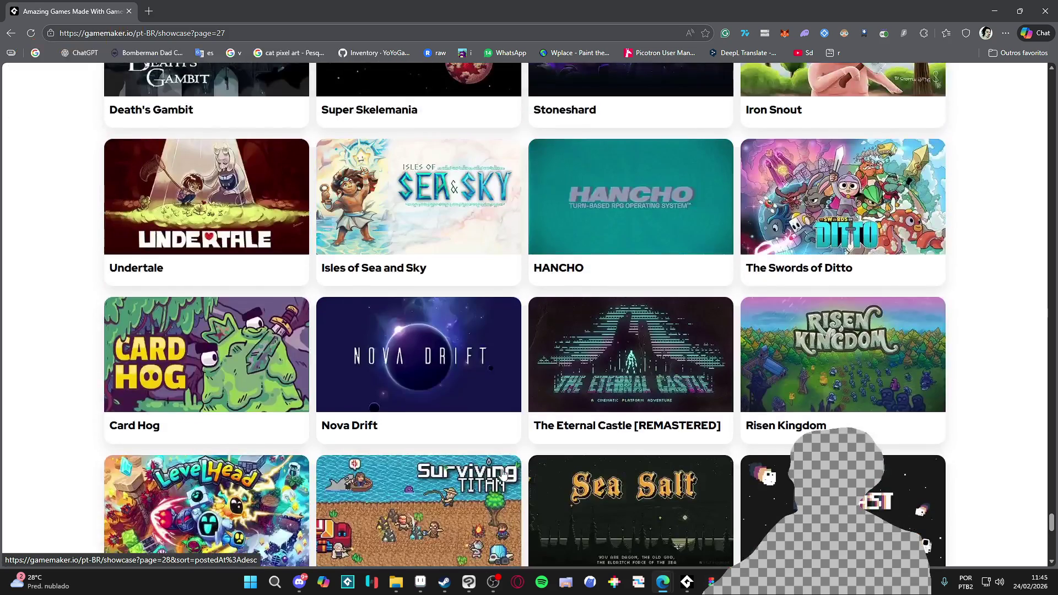
pyautogui.scroll(-2, 502, 471)
pyautogui.scroll(4, 503, 468)
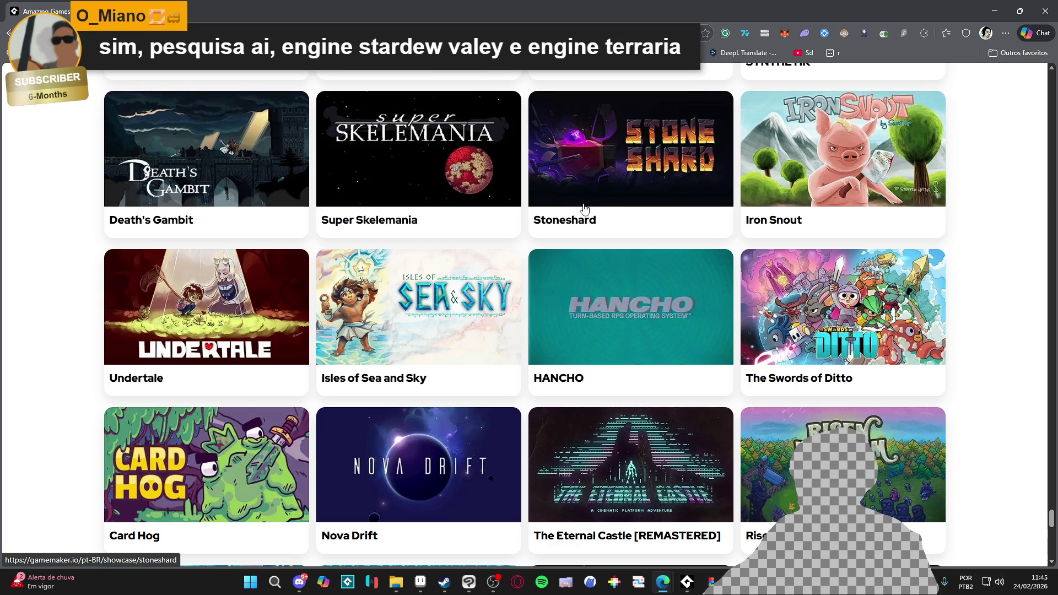
pyautogui.hotkey('alt', 'Tab')
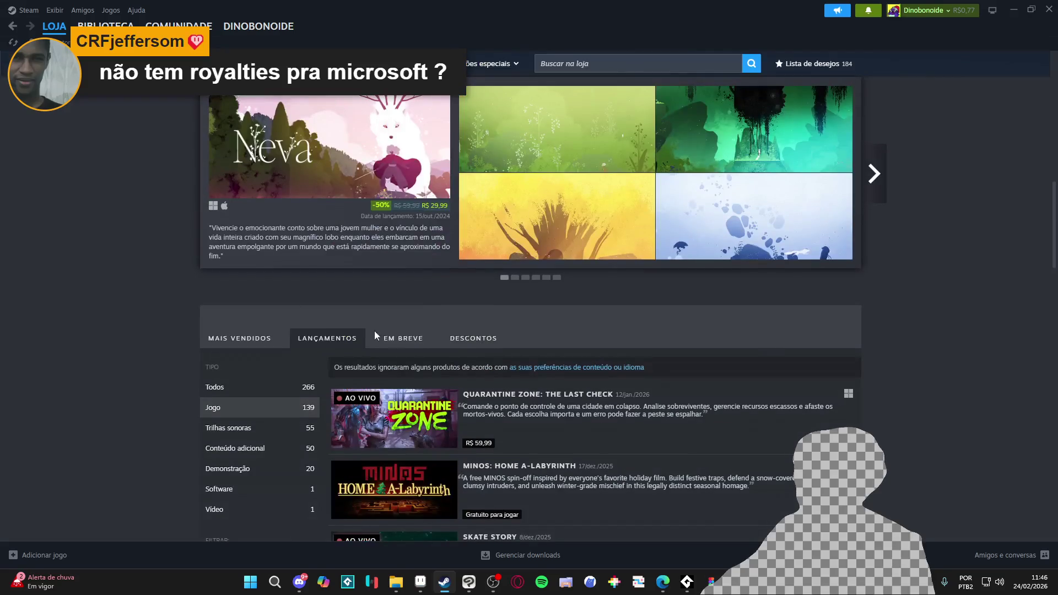
# - Browse down through Steam's Mais vendidos best-sellers list
pyautogui.click(238, 344)
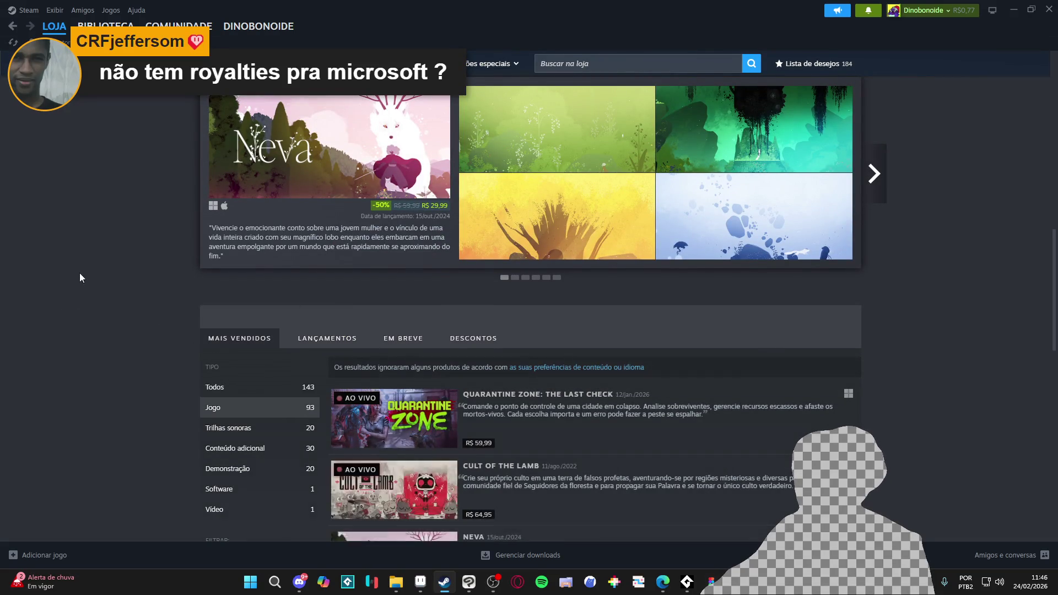
pyautogui.scroll(-4, 78, 267)
pyautogui.scroll(-3, 76, 259)
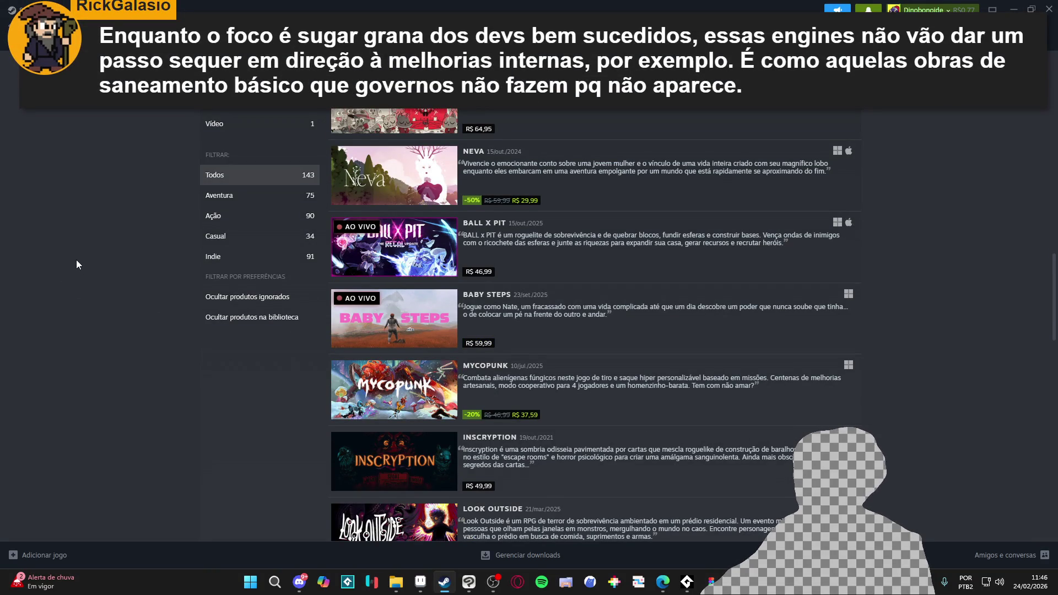
pyautogui.scroll(-3, 79, 263)
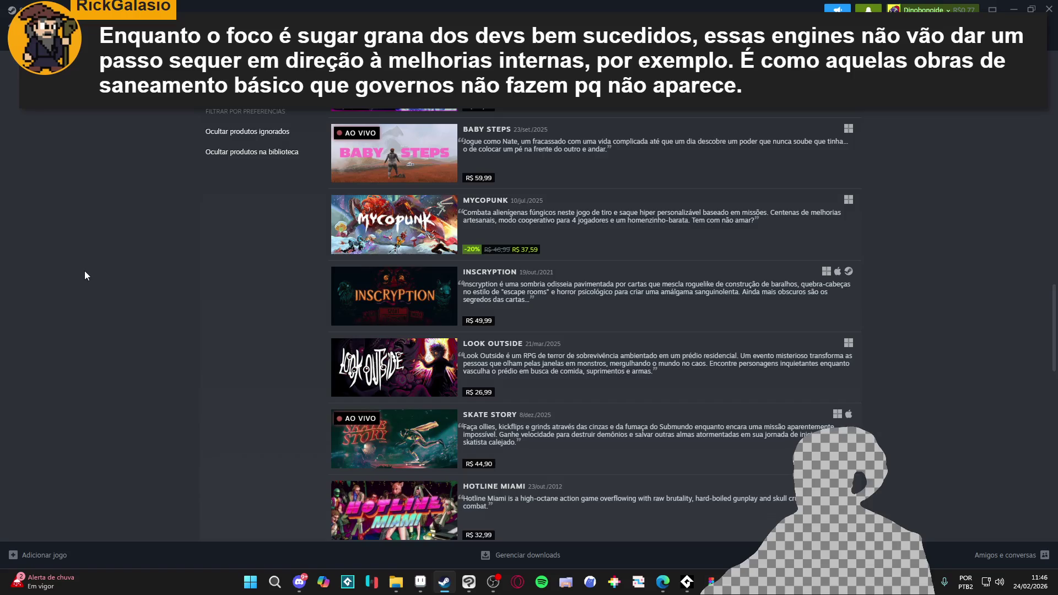
pyautogui.scroll(-2, 85, 272)
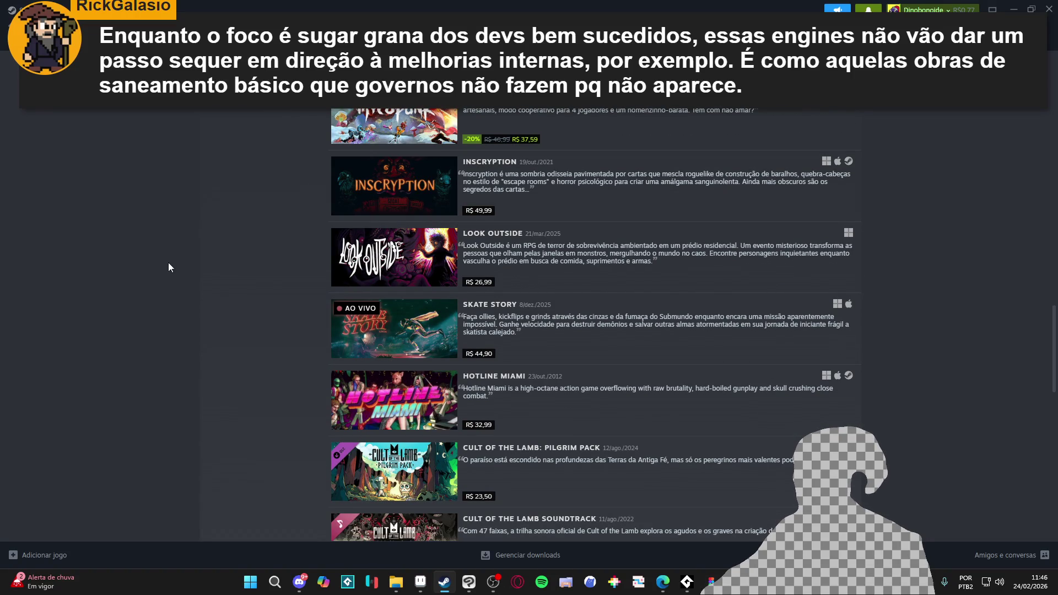
pyautogui.scroll(-2, 118, 228)
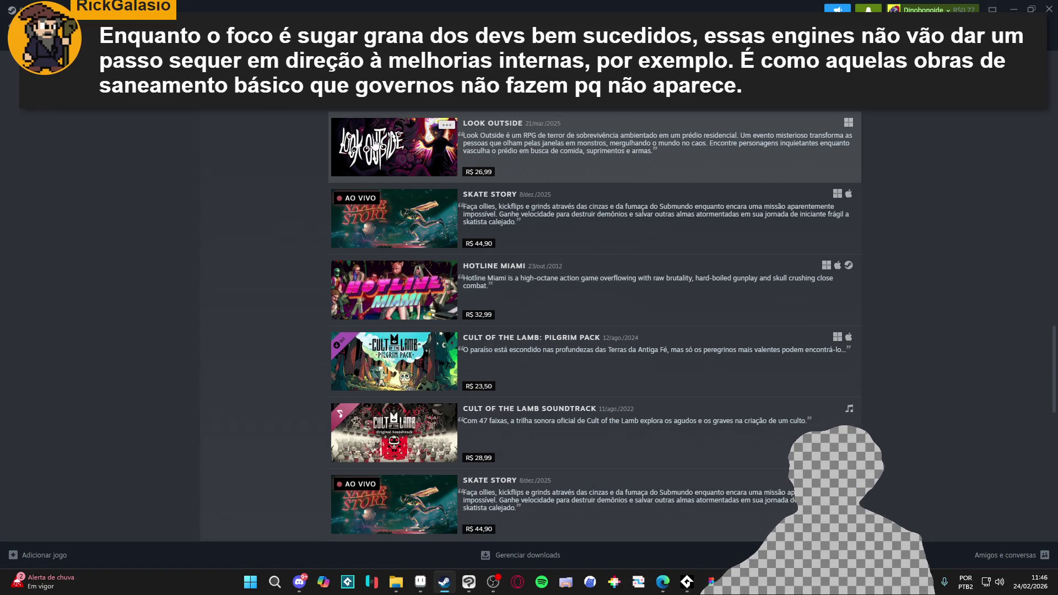
pyautogui.scroll(-3, 171, 231)
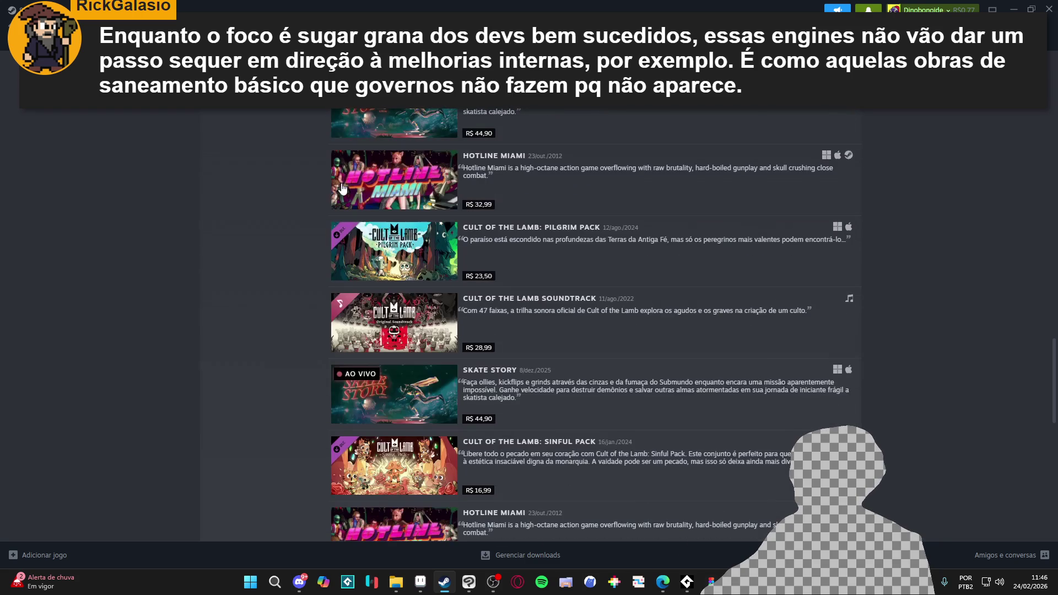
pyautogui.scroll(-2, 148, 229)
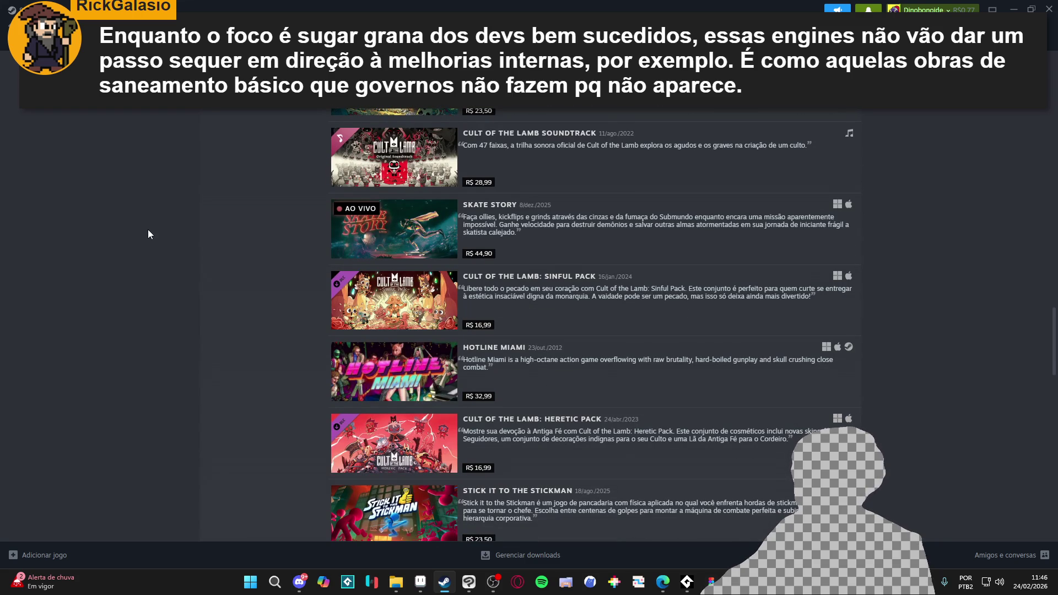
pyautogui.scroll(-4, 147, 229)
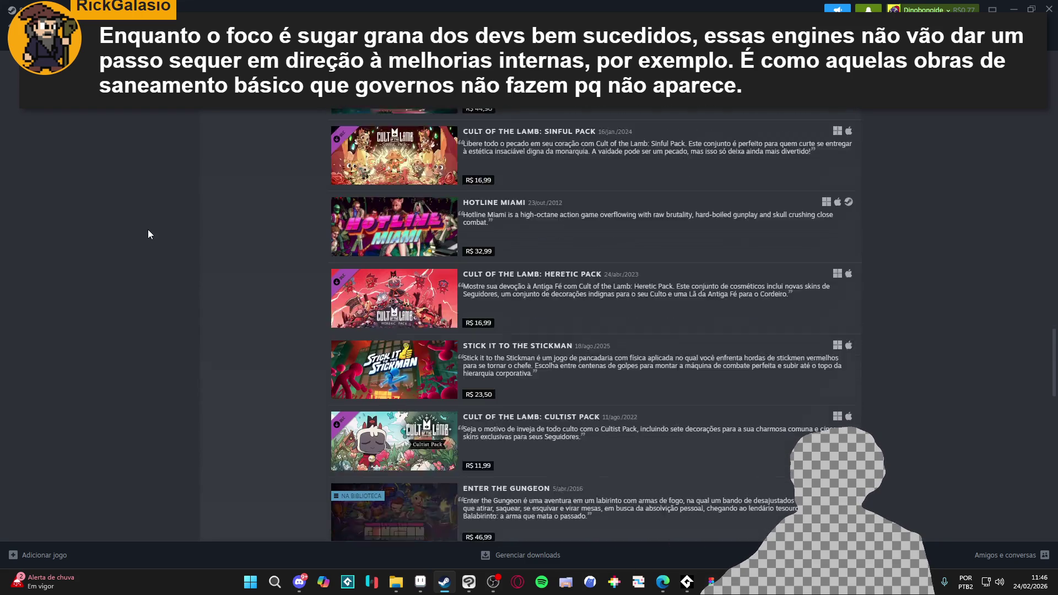
pyautogui.scroll(-5, 147, 230)
pyautogui.scroll(-2, 234, 240)
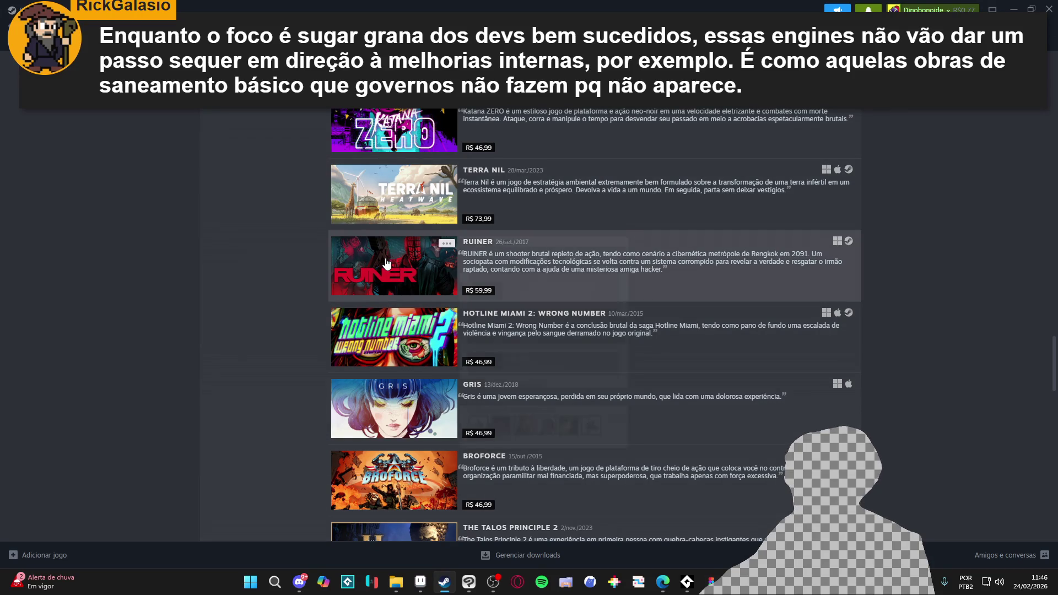
pyautogui.moveTo(388, 263)
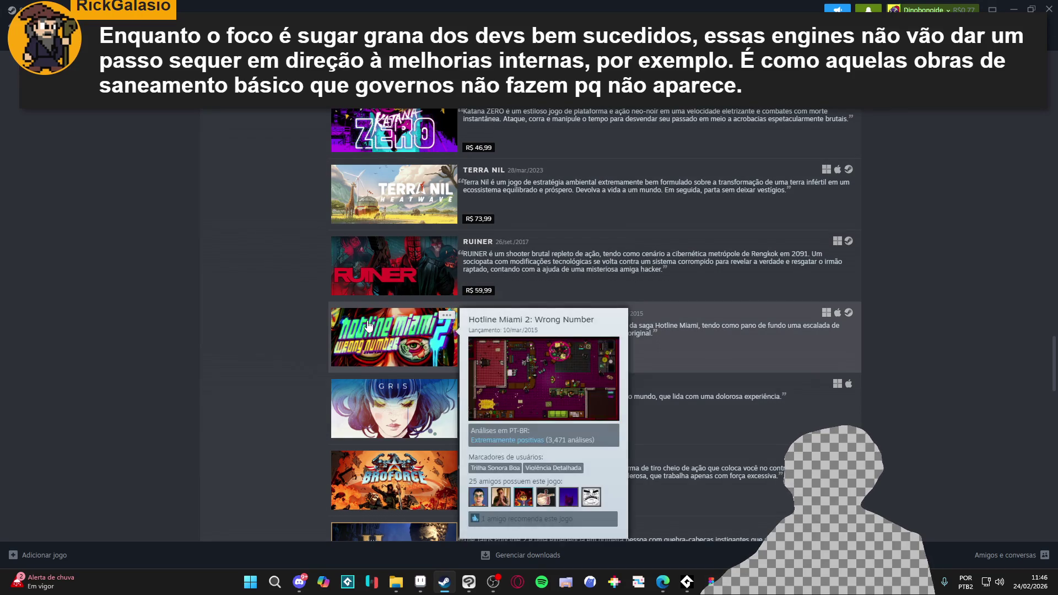
pyautogui.scroll(-3, 339, 297)
pyautogui.scroll(-3, 393, 251)
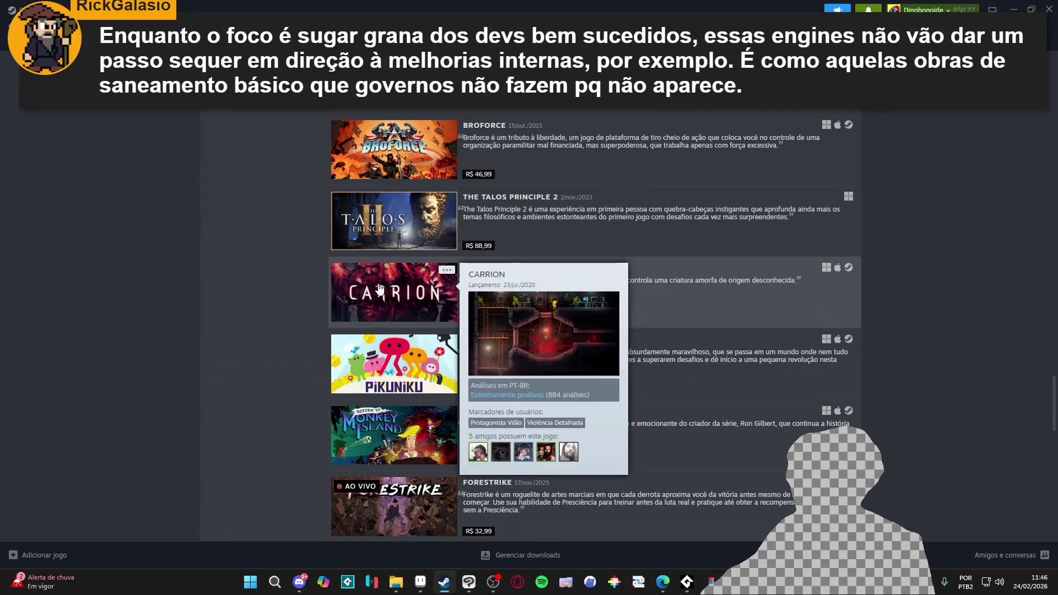
pyautogui.scroll(-2, 381, 283)
pyautogui.moveTo(401, 196)
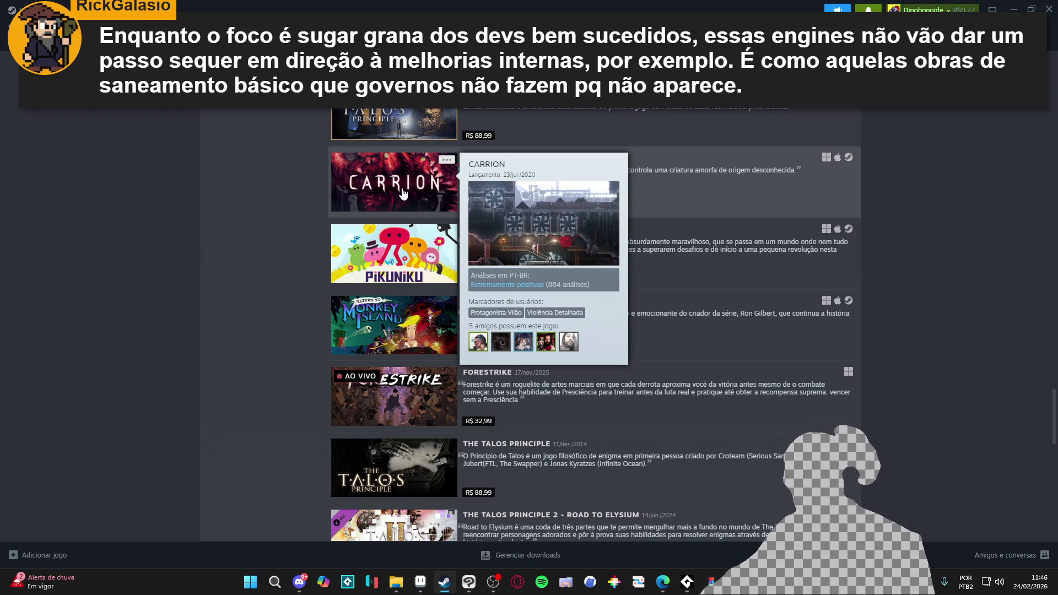
pyautogui.scroll(10, 402, 193)
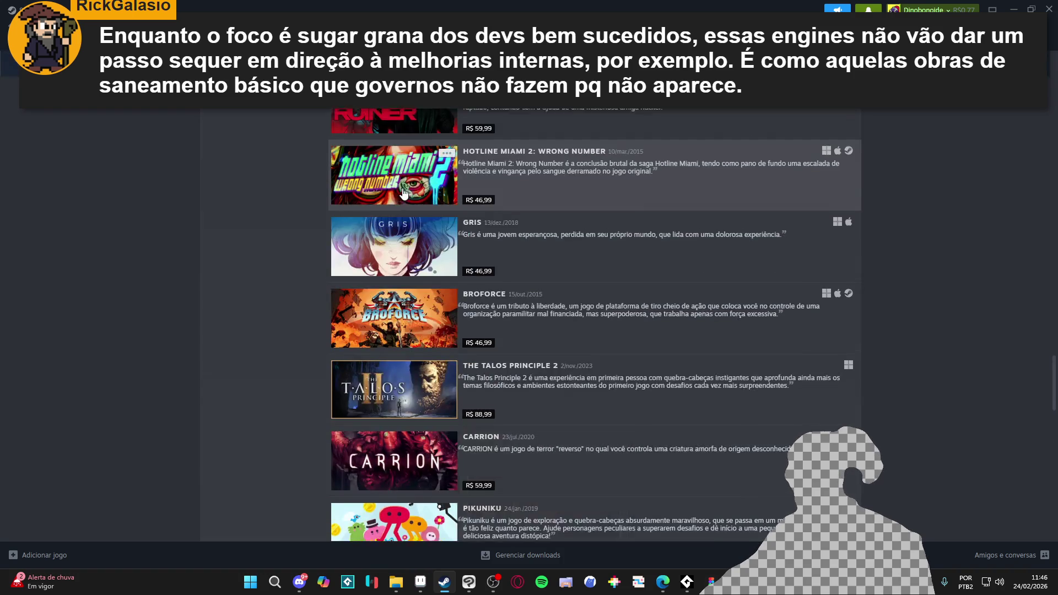
pyautogui.scroll(-20, 354, 405)
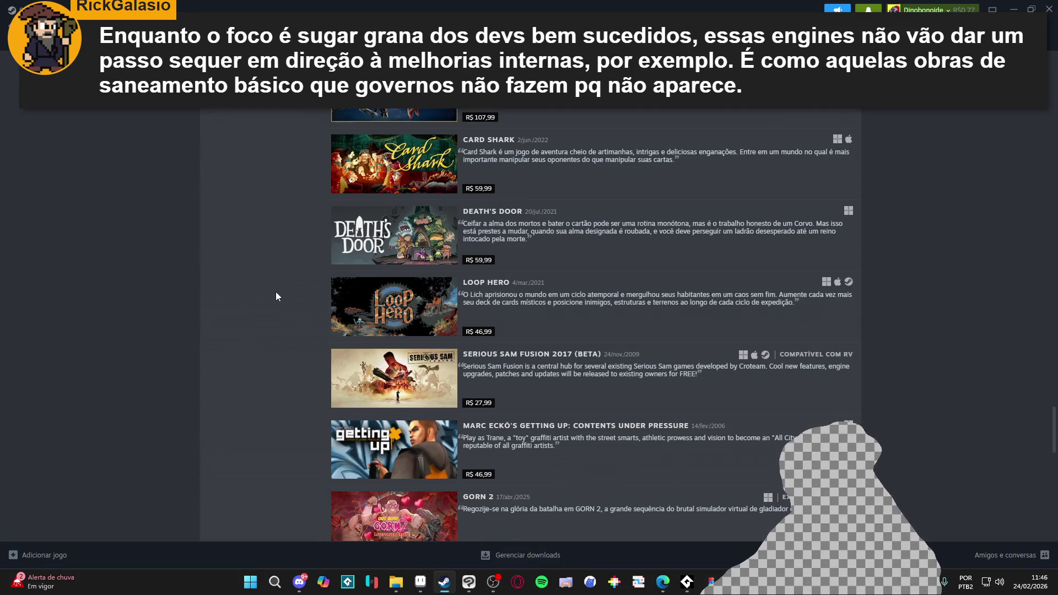
pyautogui.scroll(-3, 276, 295)
pyautogui.moveTo(380, 368)
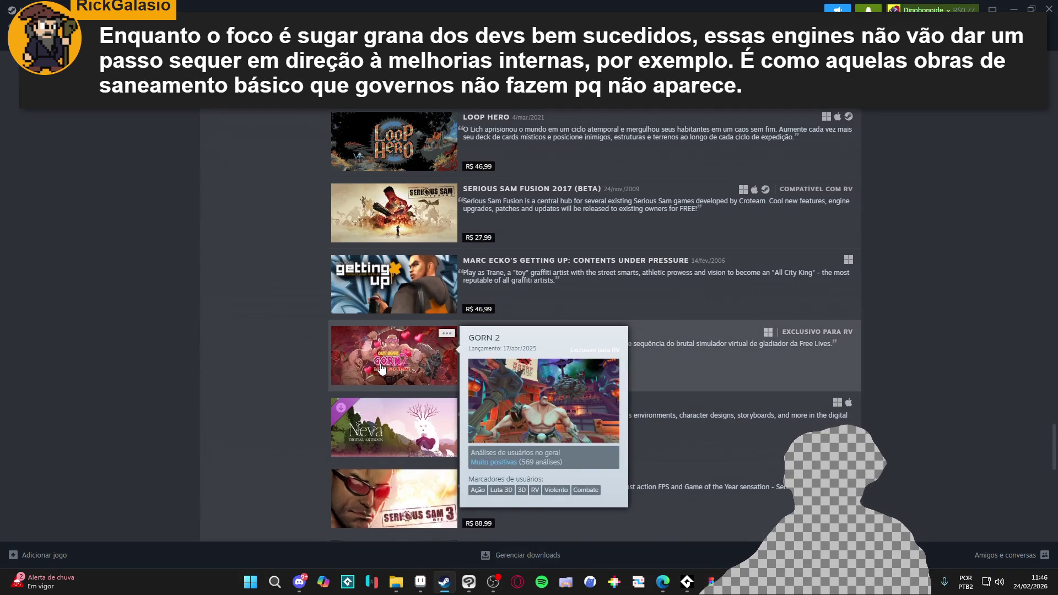
pyautogui.scroll(-5, 380, 368)
pyautogui.scroll(-5, 374, 262)
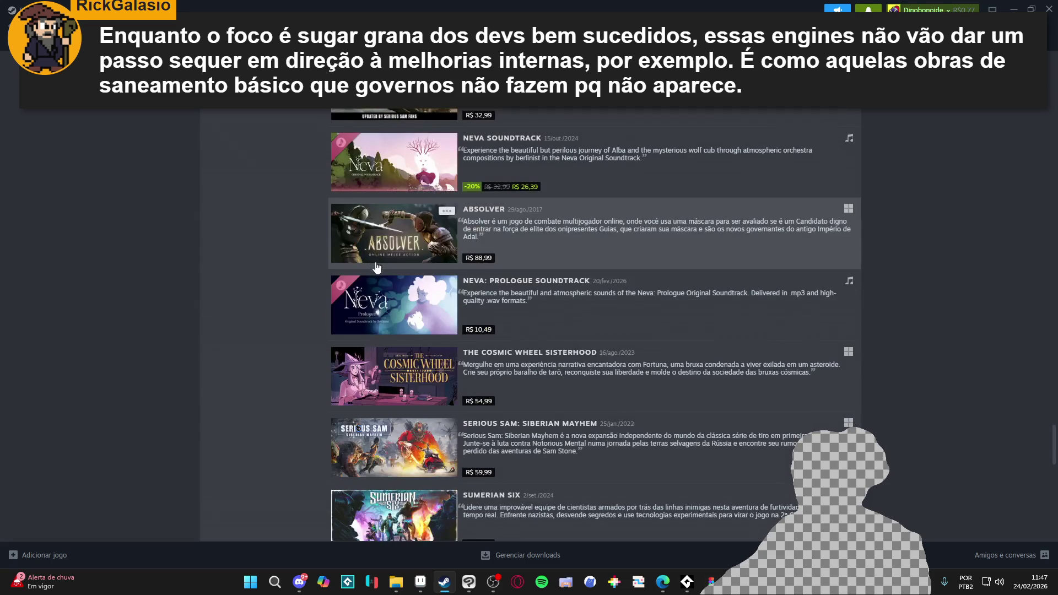
pyautogui.scroll(-3, 375, 262)
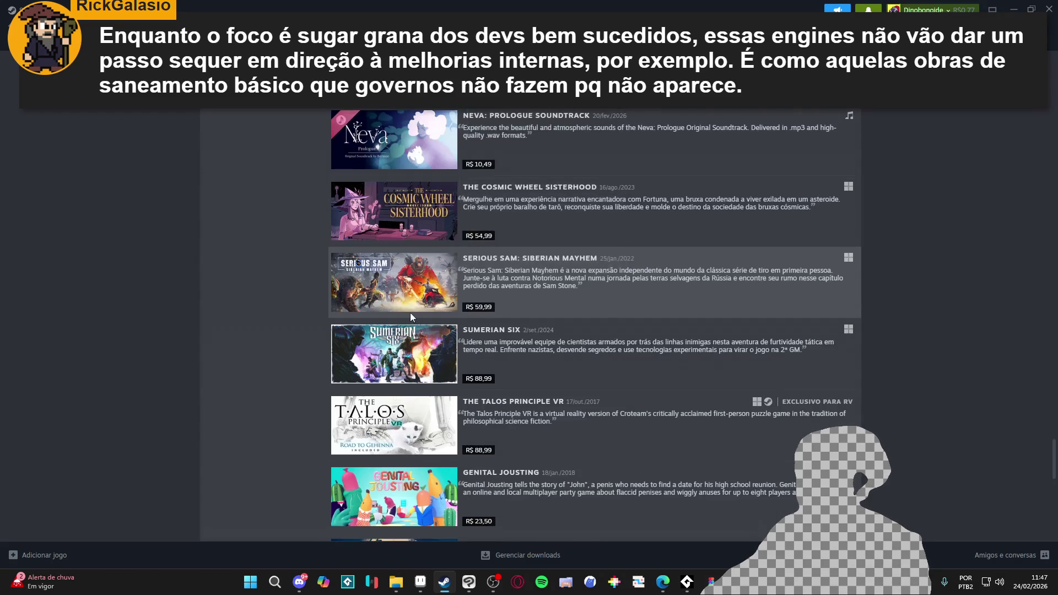
pyautogui.scroll(-6, 383, 329)
pyautogui.moveTo(384, 326)
pyautogui.scroll(-2, 383, 326)
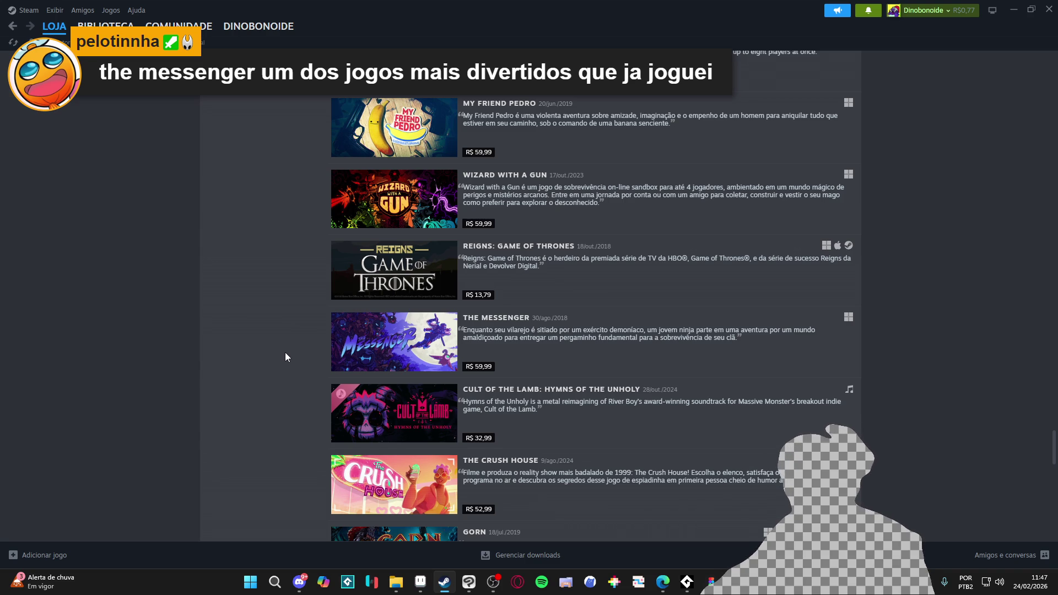
pyautogui.scroll(-3, 286, 352)
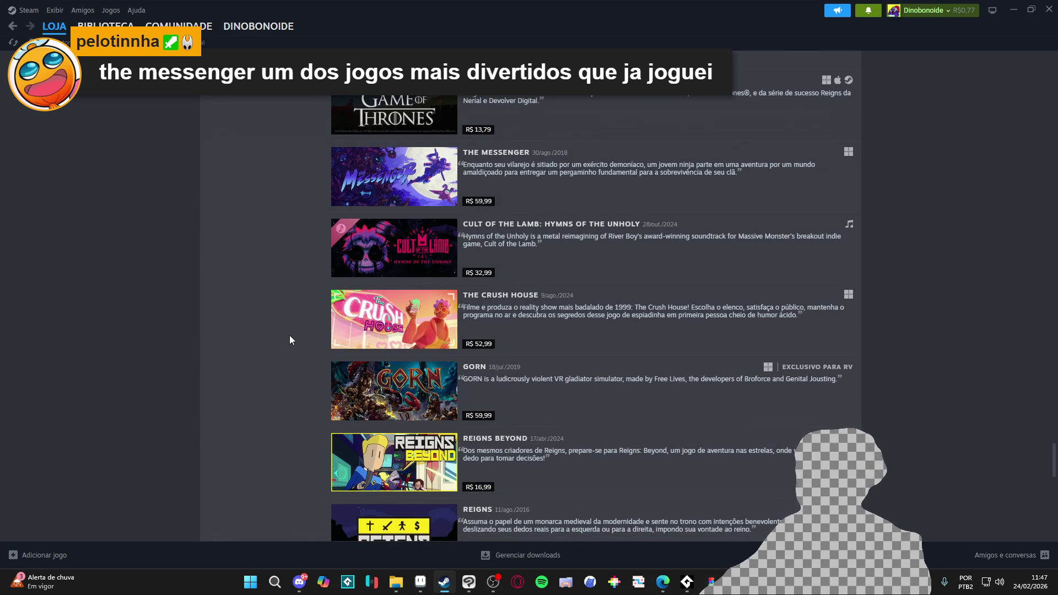
pyautogui.scroll(-2, 290, 336)
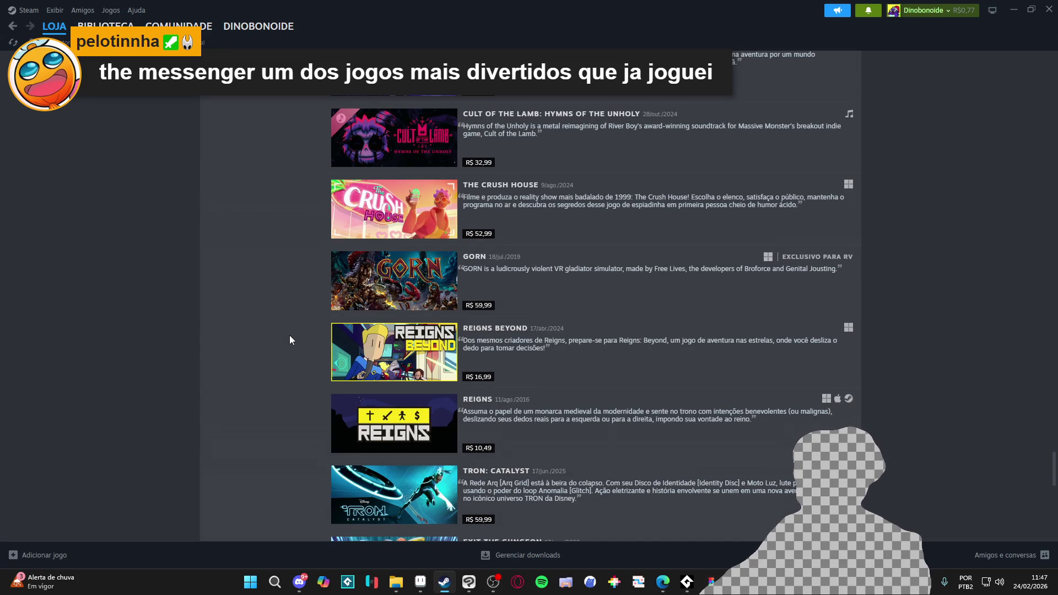
pyautogui.scroll(-4, 290, 339)
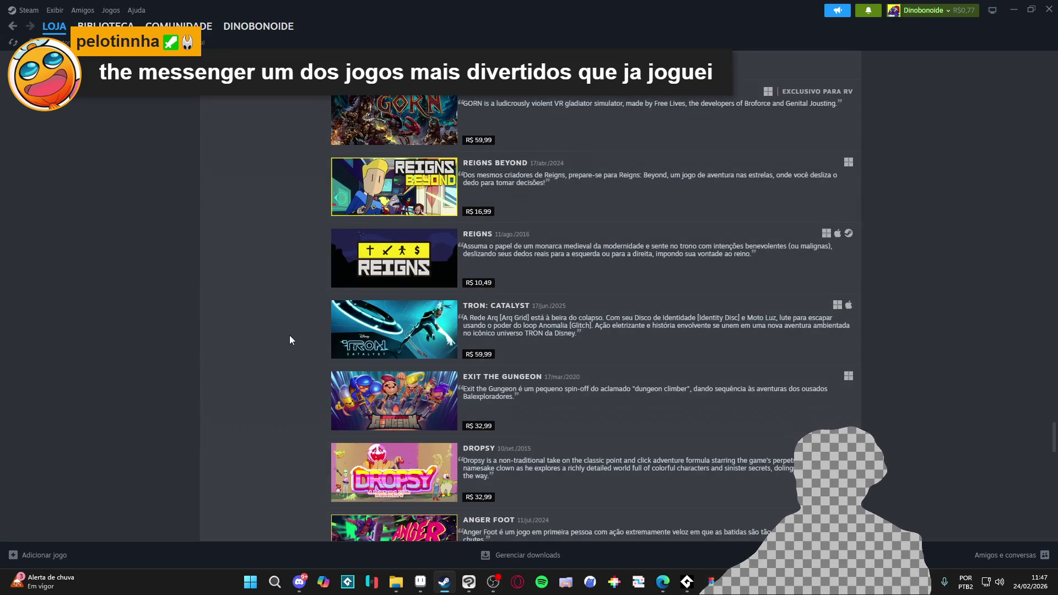
pyautogui.moveTo(359, 496)
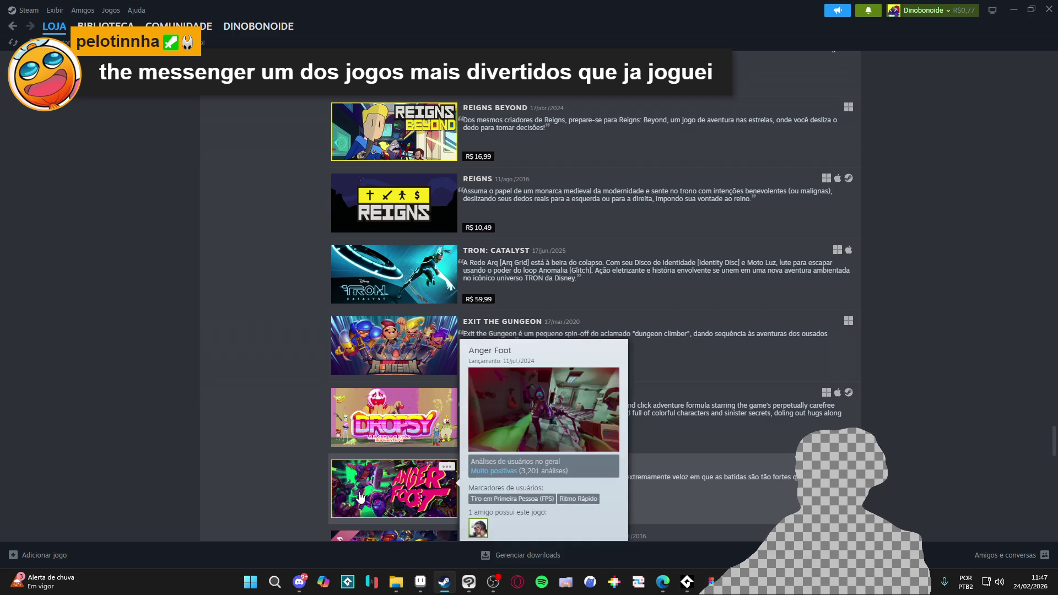
pyautogui.scroll(-3, 359, 495)
pyautogui.moveTo(351, 388)
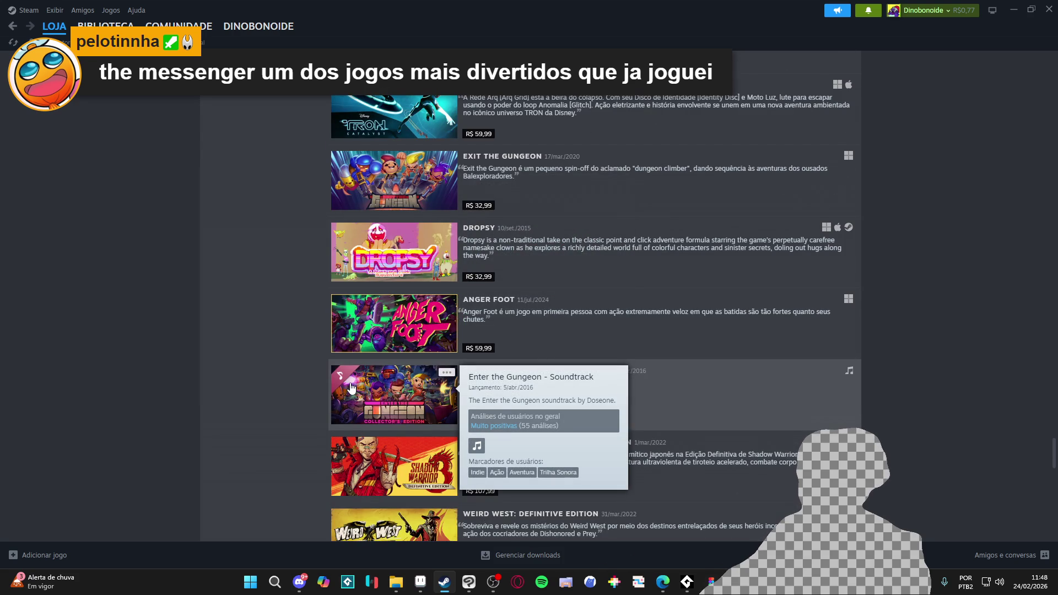
pyautogui.scroll(-2, 351, 389)
pyautogui.scroll(-4, 385, 211)
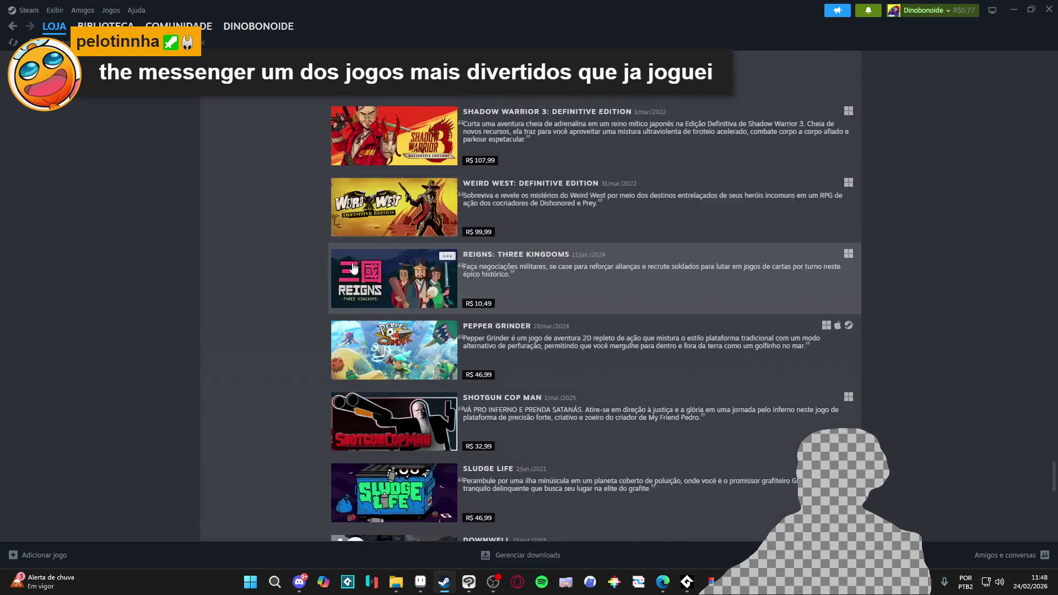
pyautogui.moveTo(373, 296)
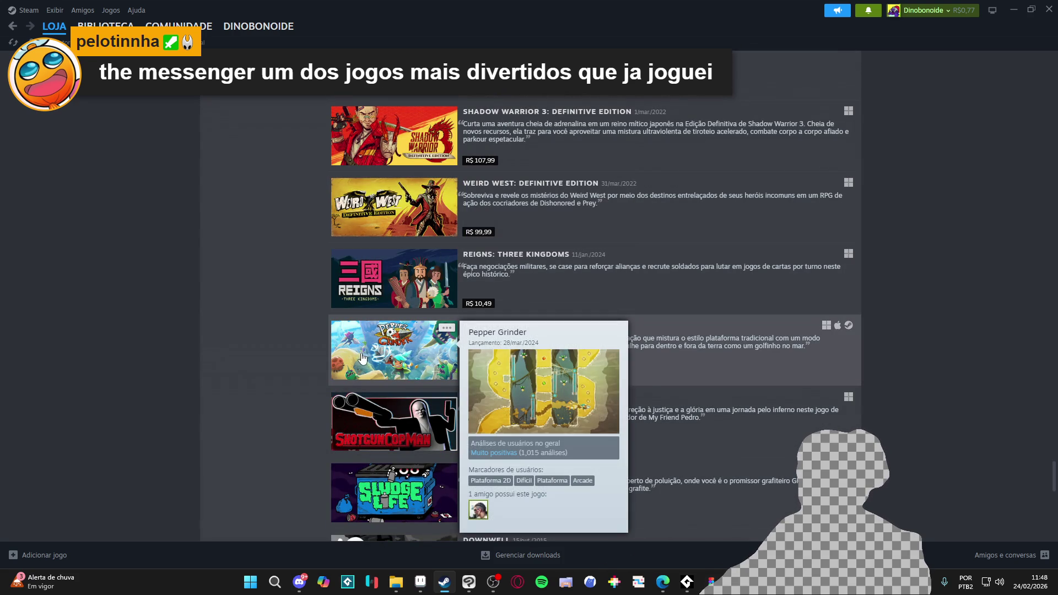
pyautogui.scroll(-1, 258, 323)
pyautogui.scroll(-5, 257, 318)
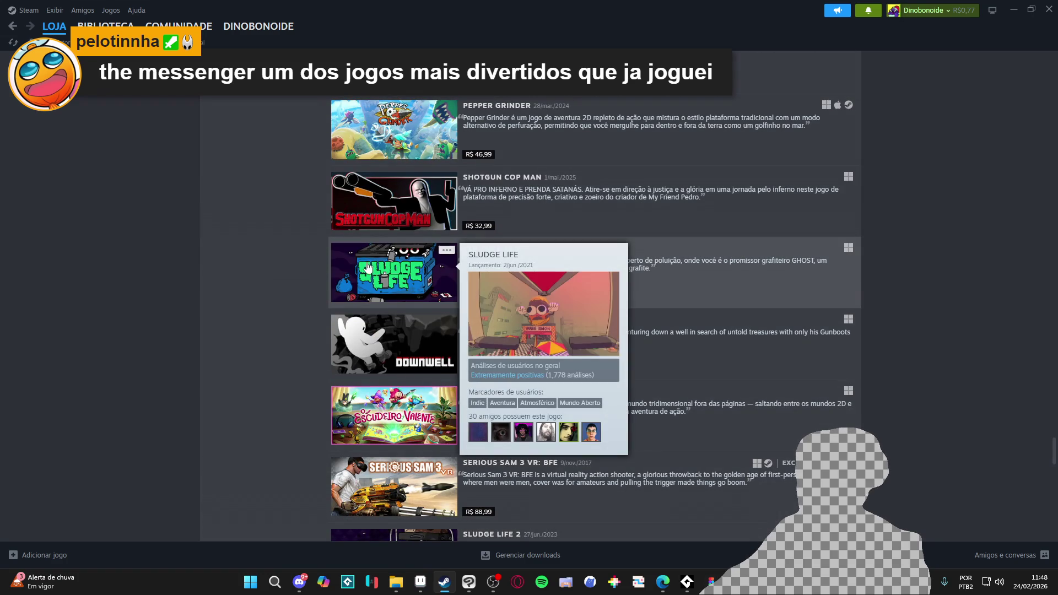
pyautogui.scroll(-1, 311, 267)
pyautogui.scroll(-4, 299, 262)
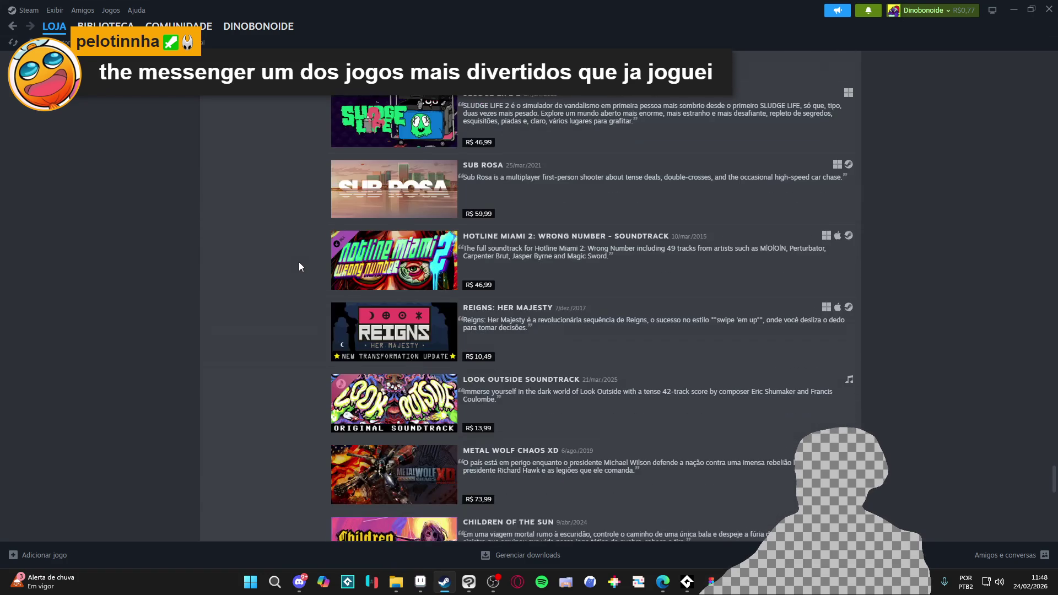
pyautogui.scroll(-5, 299, 262)
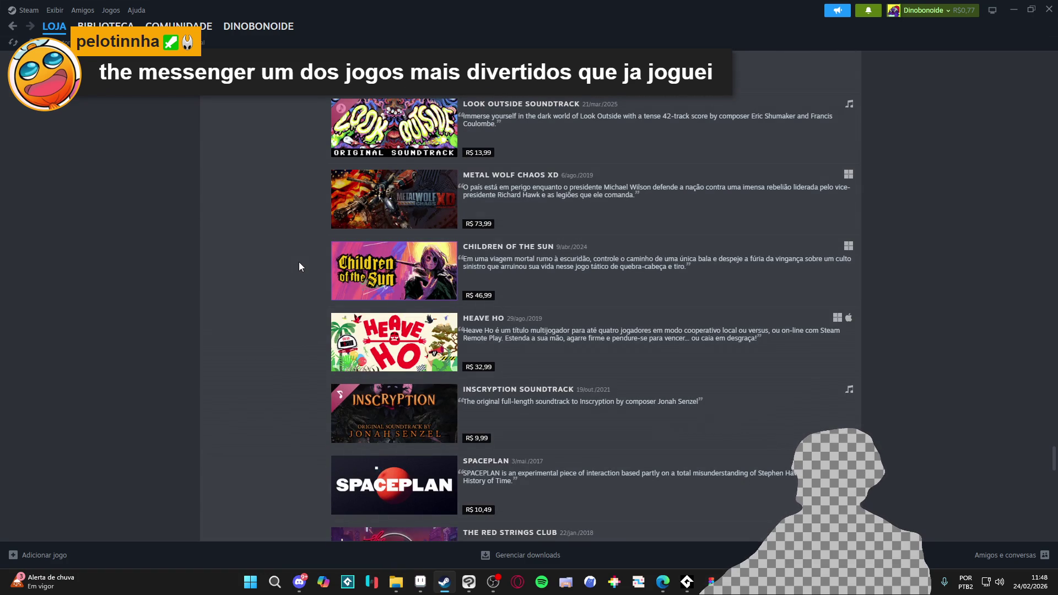
pyautogui.scroll(-1, 285, 273)
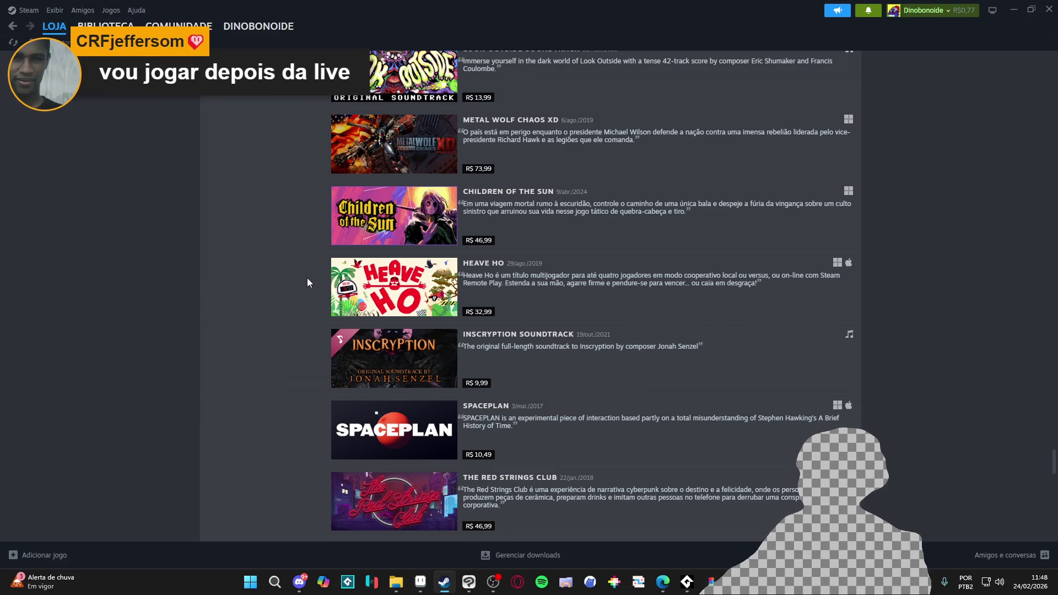
pyautogui.scroll(-1, 308, 283)
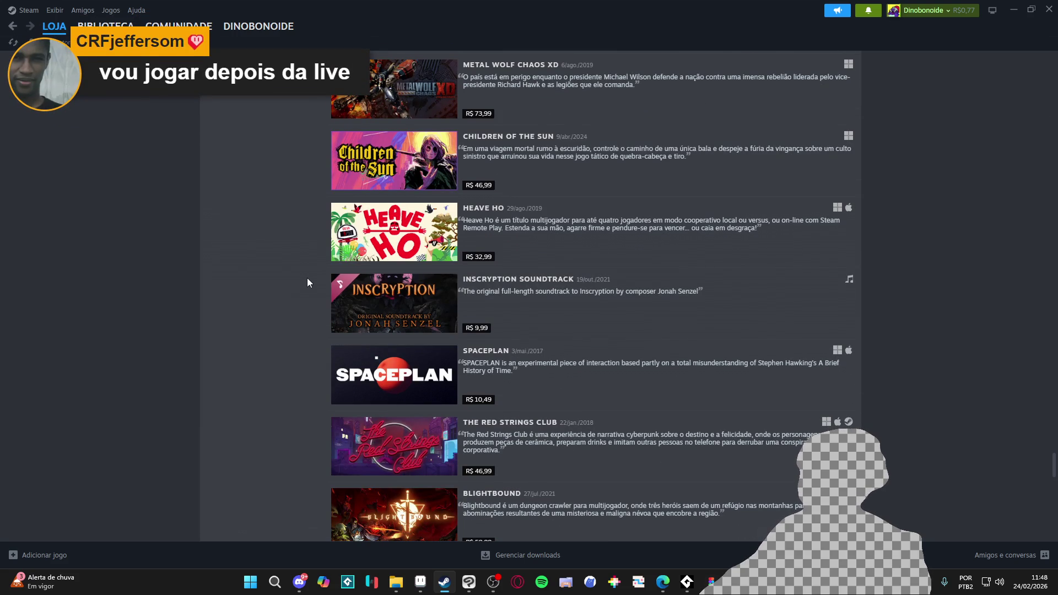
pyautogui.scroll(-6, 307, 282)
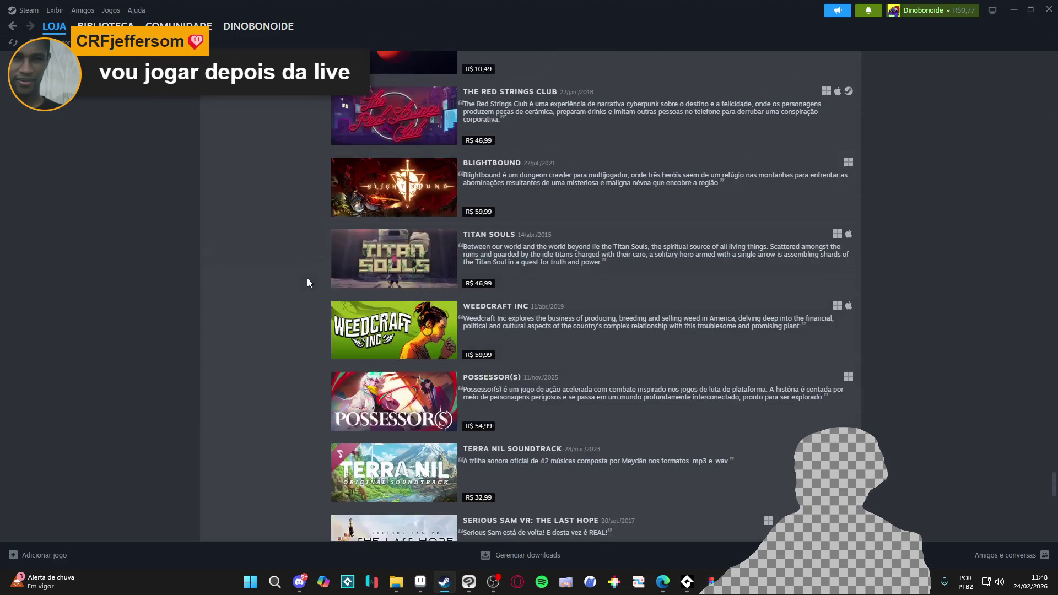
pyautogui.scroll(-4, 307, 283)
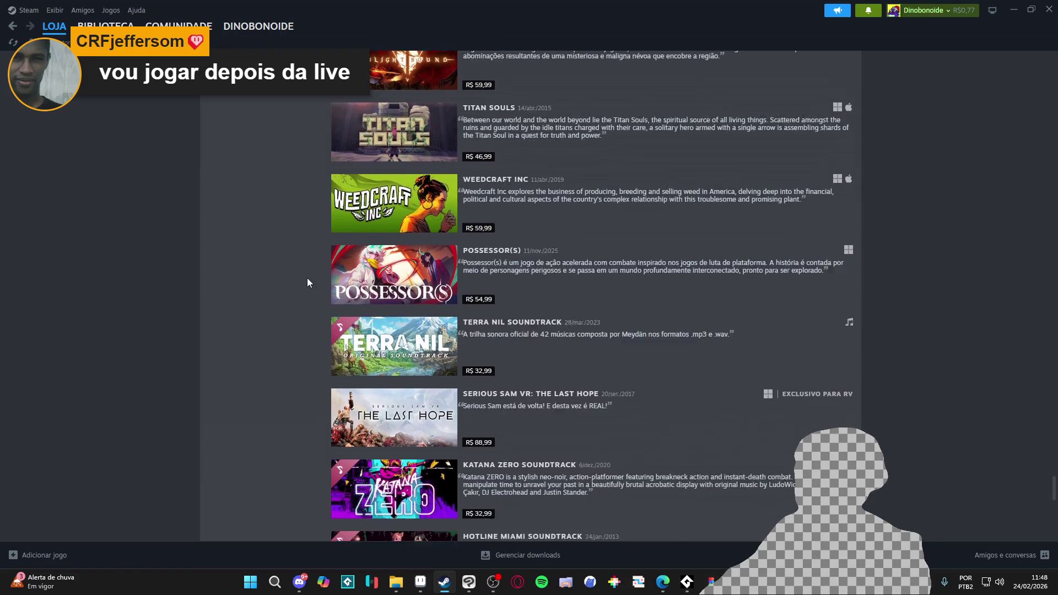
pyautogui.scroll(-7, 307, 283)
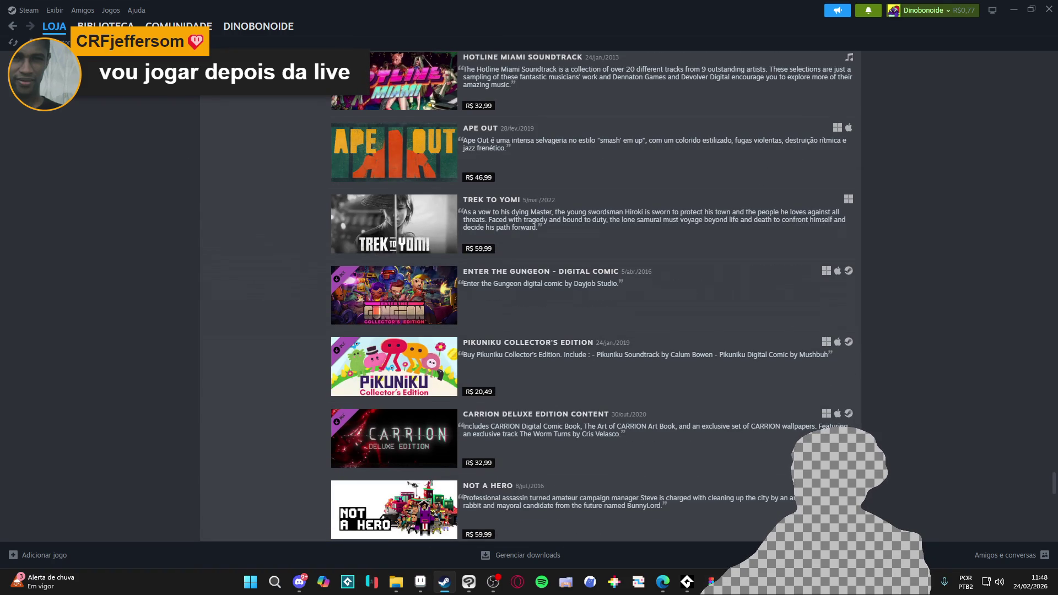
# - Open the Deep Dish Dungeon demo from the library's recent games and go to its store page
pyautogui.click(111, 25)
pyautogui.click(10, 53)
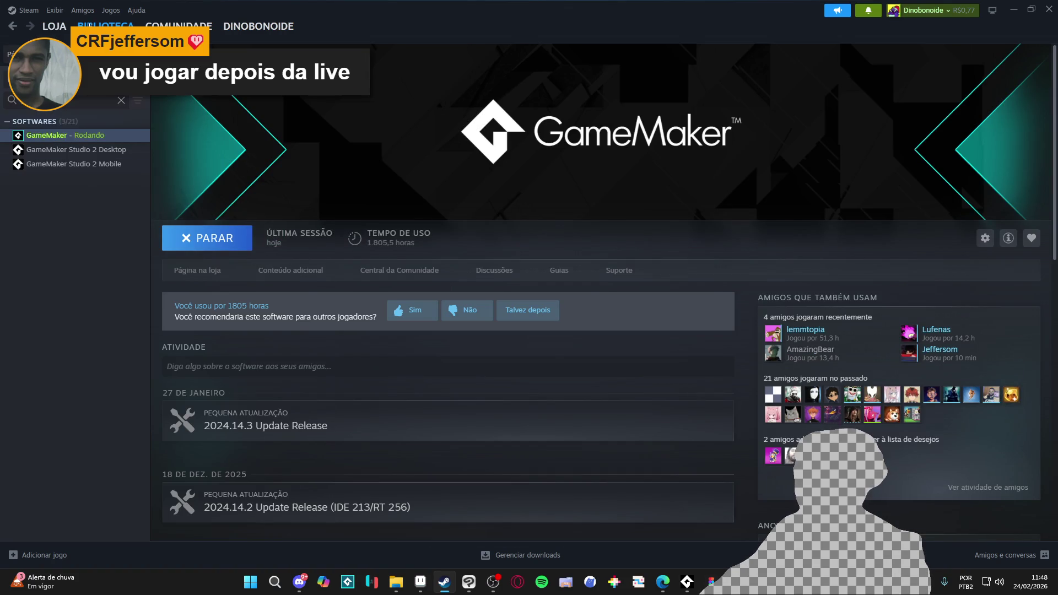
pyautogui.scroll(-3, 299, 295)
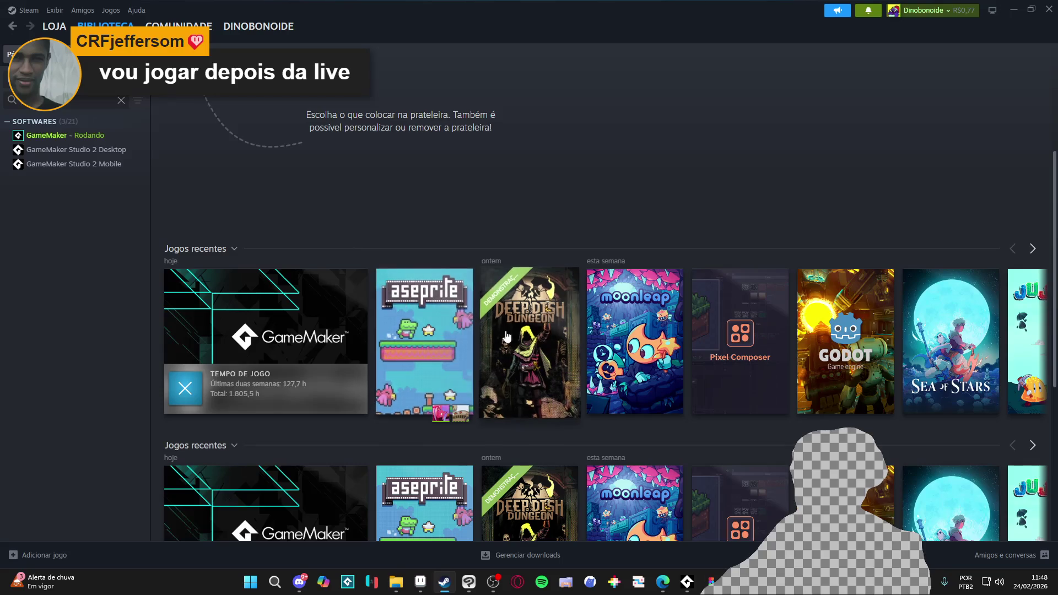
pyautogui.click(480, 291)
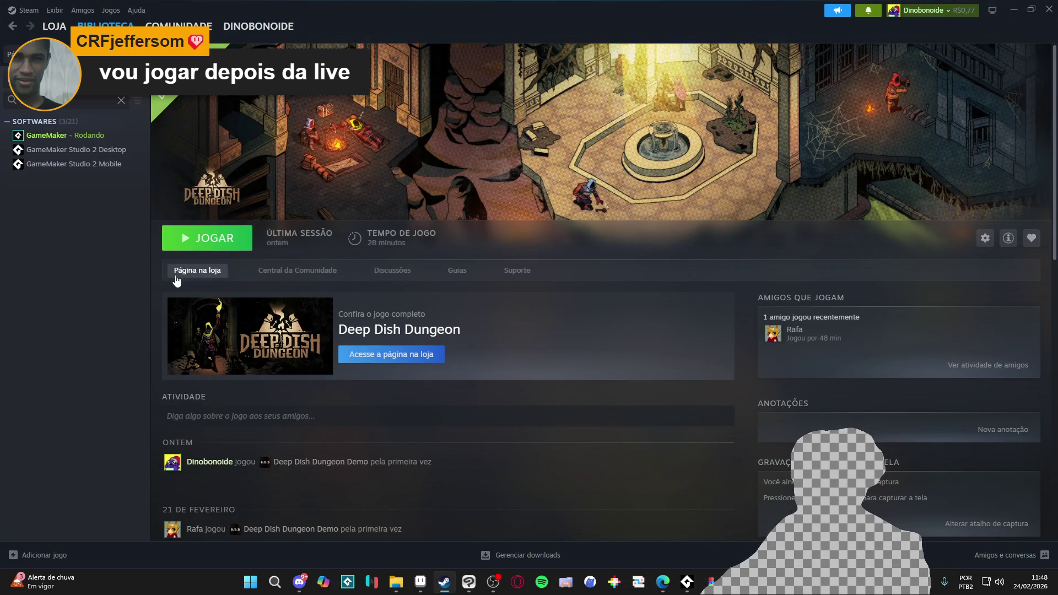
pyautogui.click(184, 273)
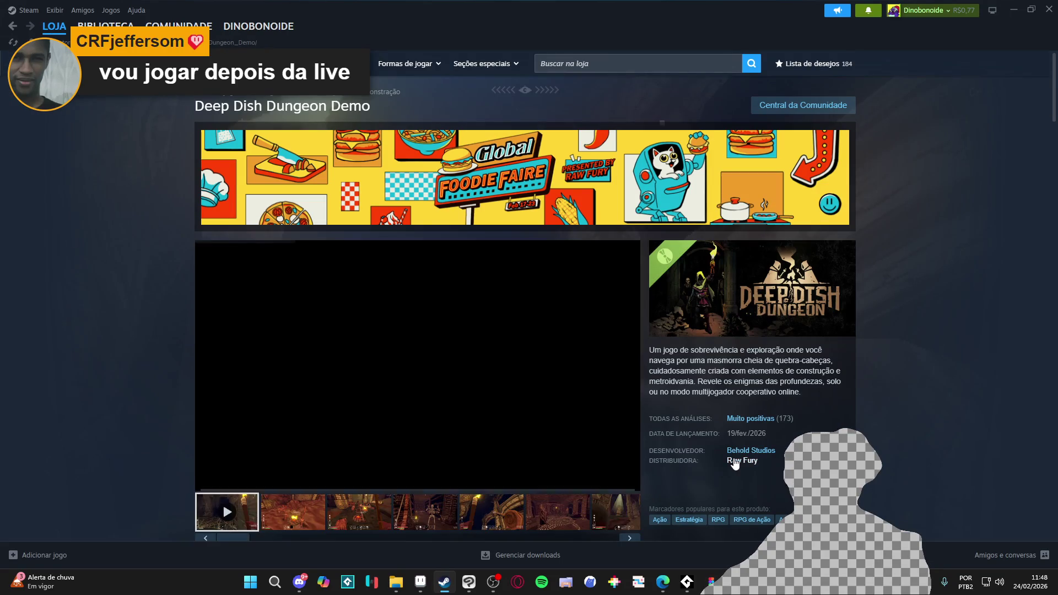
# - Pause the trailer and step through the screenshots in the full-size viewer
pyautogui.scroll(-4, 711, 401)
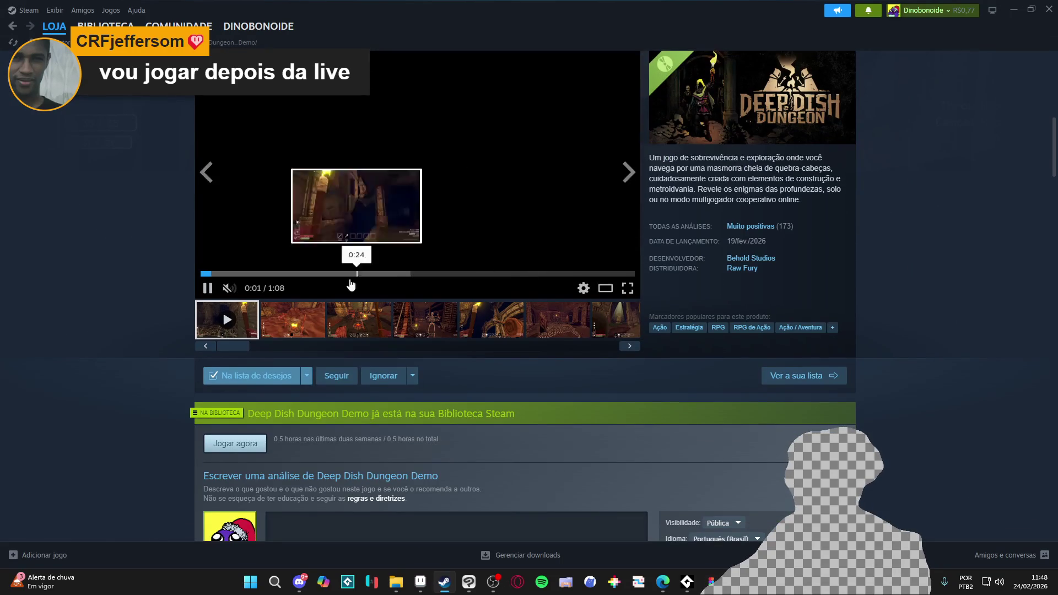
pyautogui.click(212, 287)
pyautogui.scroll(2, 300, 449)
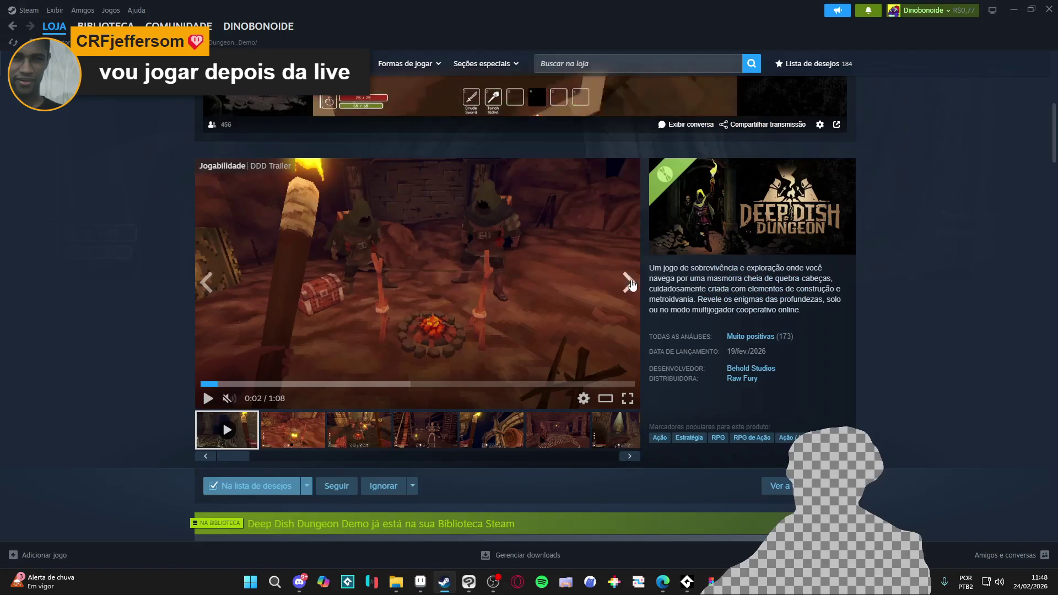
pyautogui.click(301, 449)
pyautogui.click(501, 276)
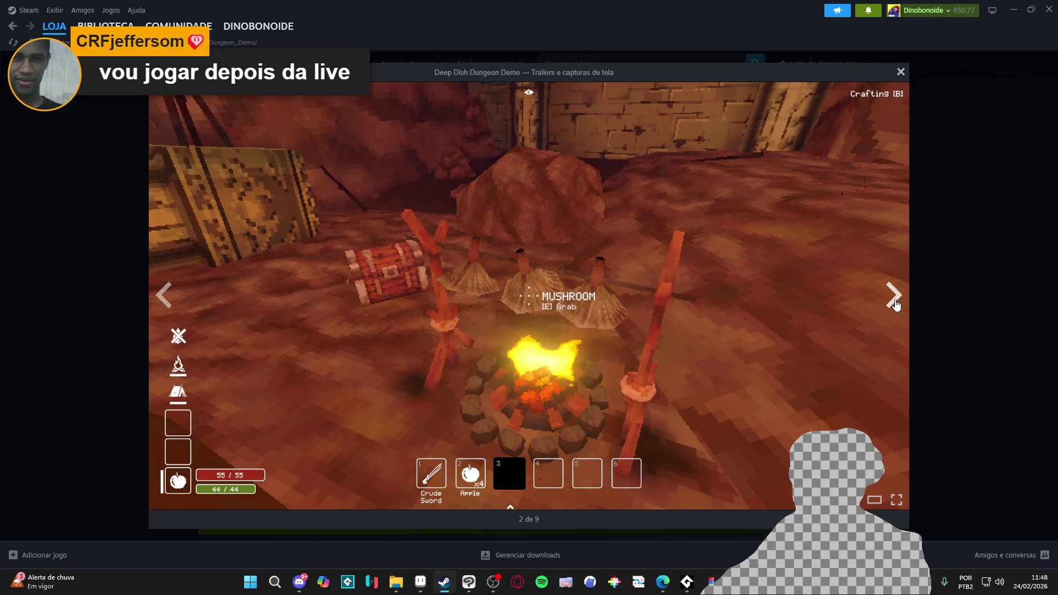
pyautogui.click(893, 297)
pyautogui.click(895, 303)
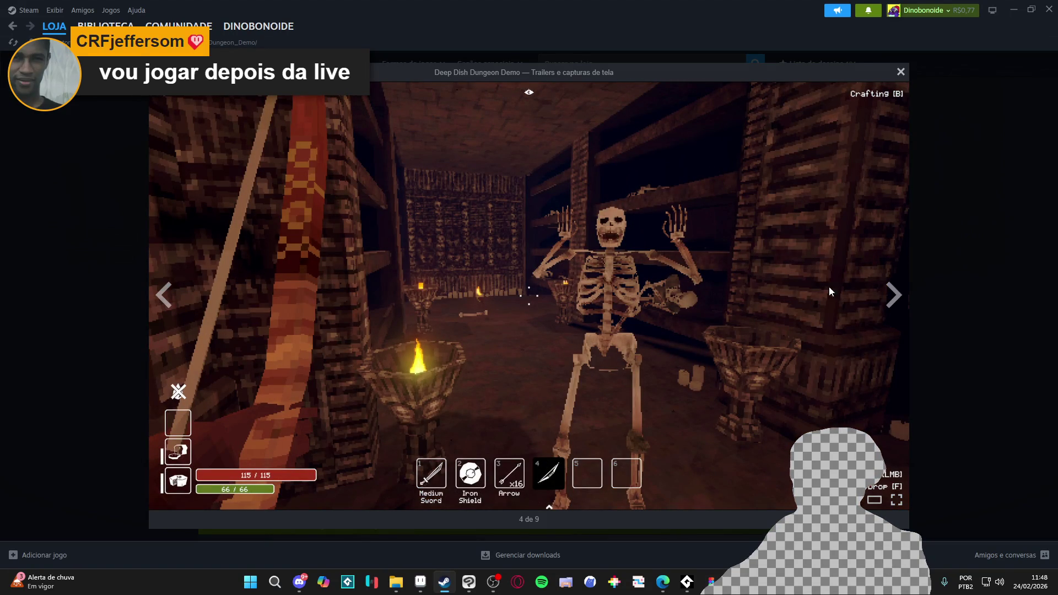
pyautogui.click(888, 298)
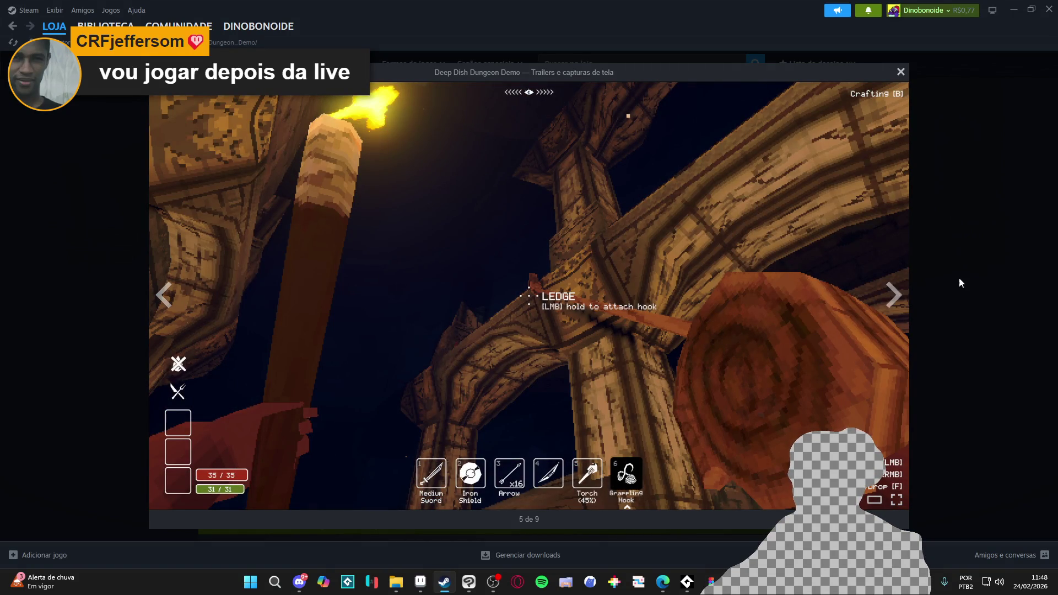
pyautogui.click(958, 277)
# - Flip through the skeleton, corridor, grappling-hook, statue and campfire screenshot thumbnails
pyautogui.scroll(-3, 865, 358)
pyautogui.scroll(2, 710, 344)
pyautogui.click(429, 380)
pyautogui.click(557, 375)
pyautogui.click(491, 375)
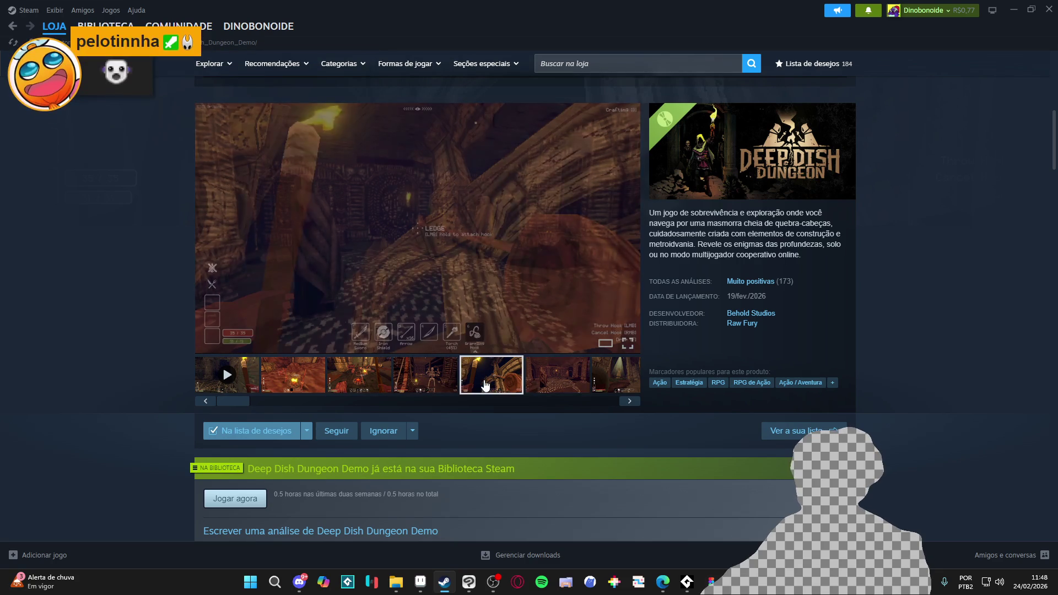
pyautogui.click(589, 375)
pyautogui.click(611, 375)
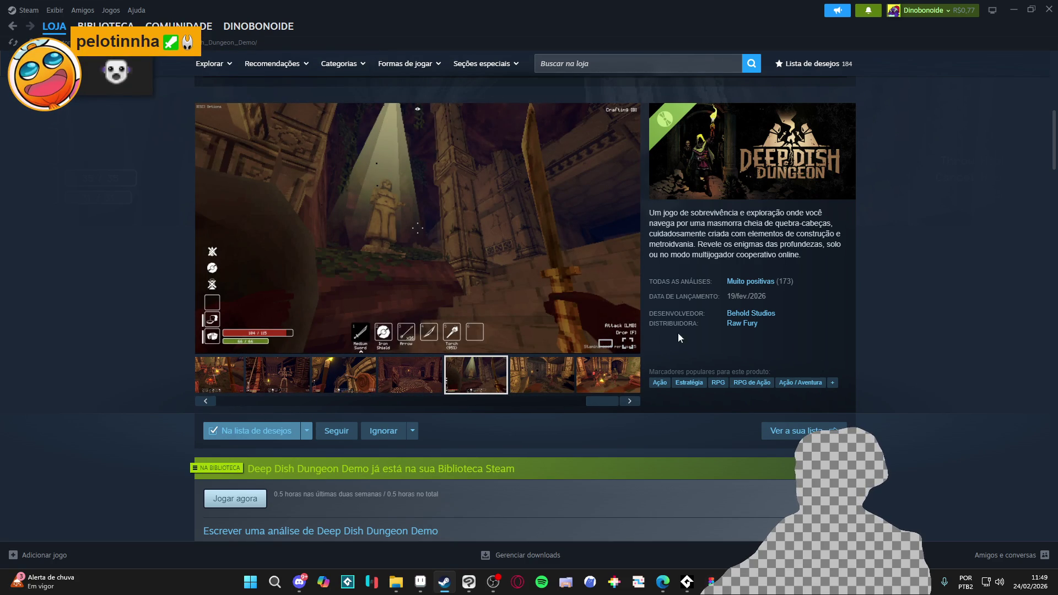
pyautogui.click(570, 366)
pyautogui.click(603, 372)
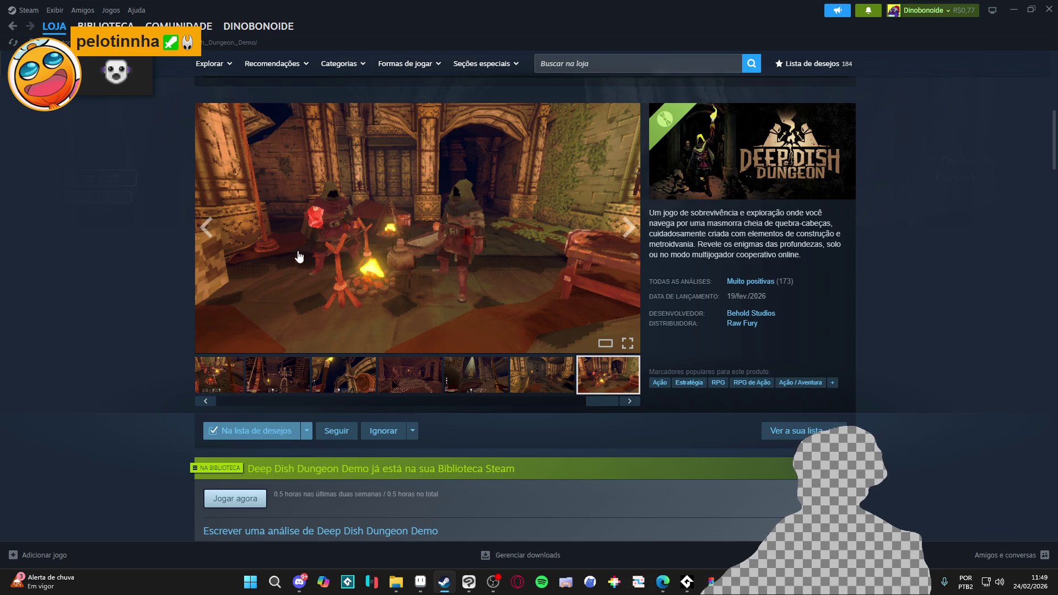
# - Go back to the Deep Dish Dungeon Demo library page, then minimize Steam to reveal the showcase
pyautogui.click(12, 26)
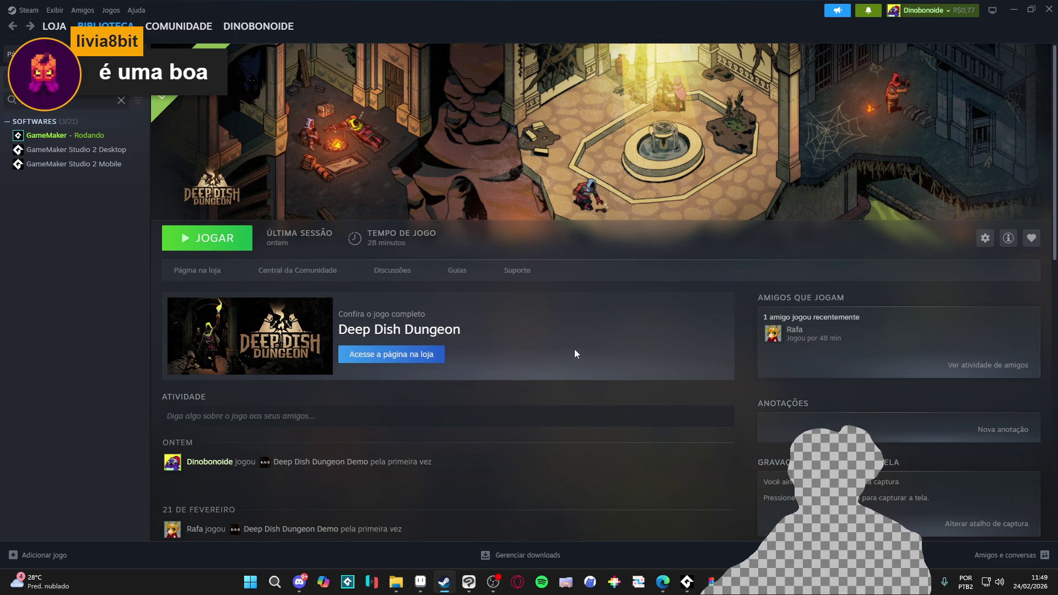
pyautogui.moveTo(396, 582)
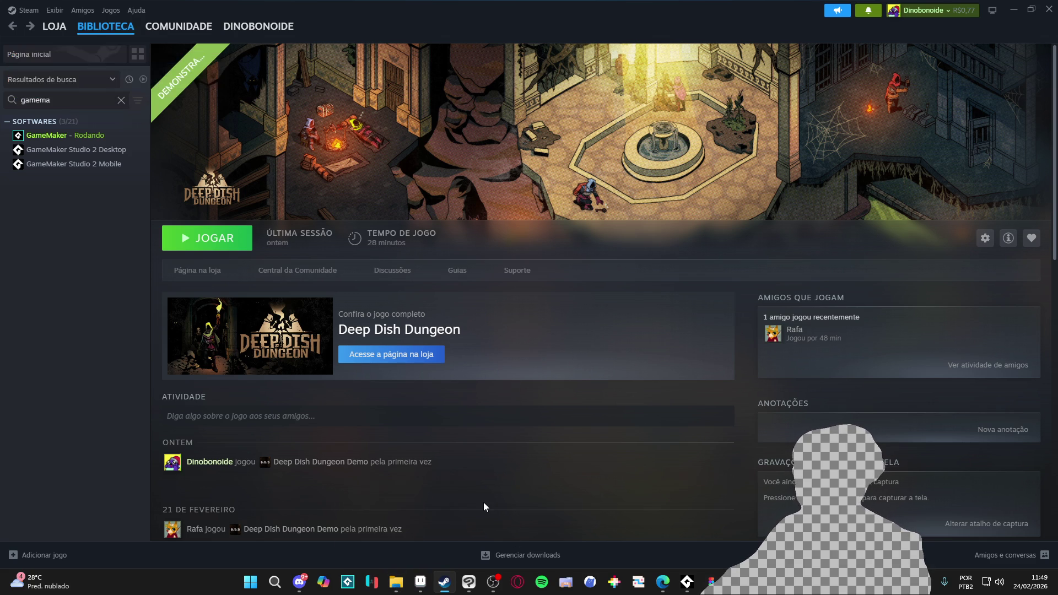
pyautogui.click(1016, 7)
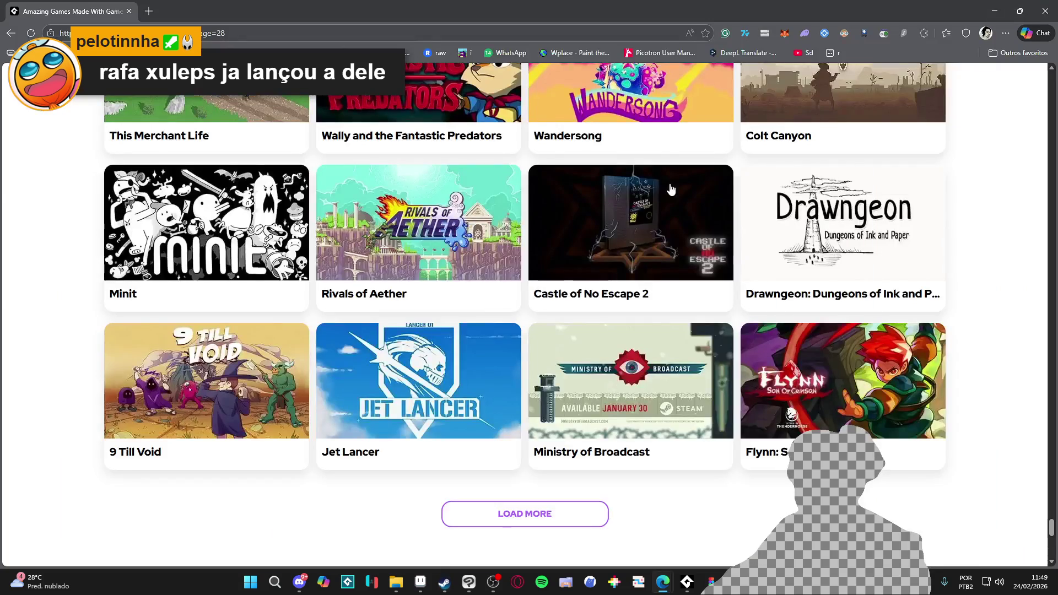
# - Load more showcase games through page 29 (Spirits Abyss), browse them, then return to GameMaker's room editor
pyautogui.click(518, 522)
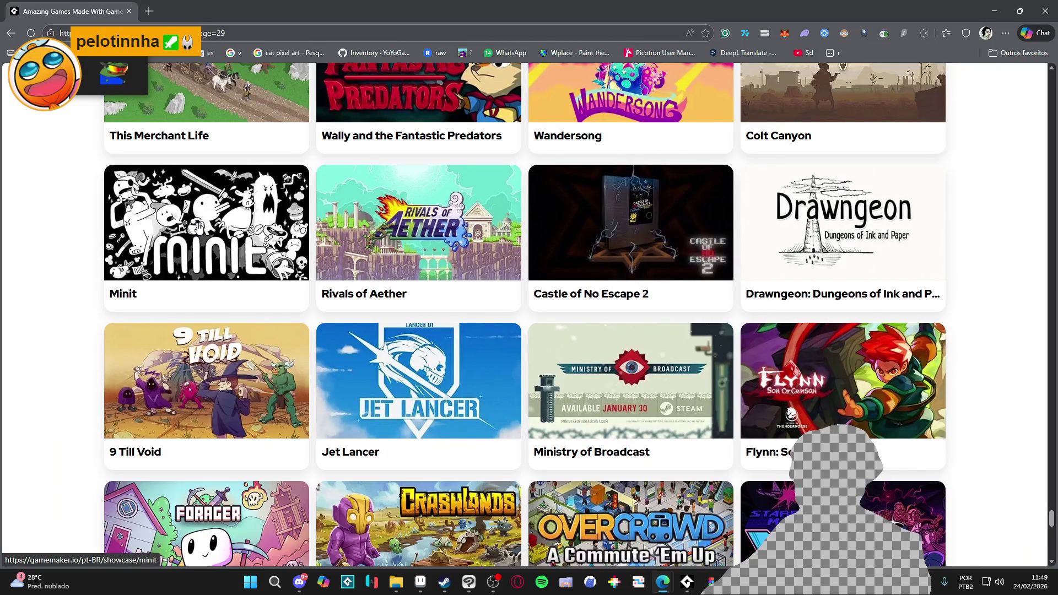
pyautogui.scroll(-3, 243, 148)
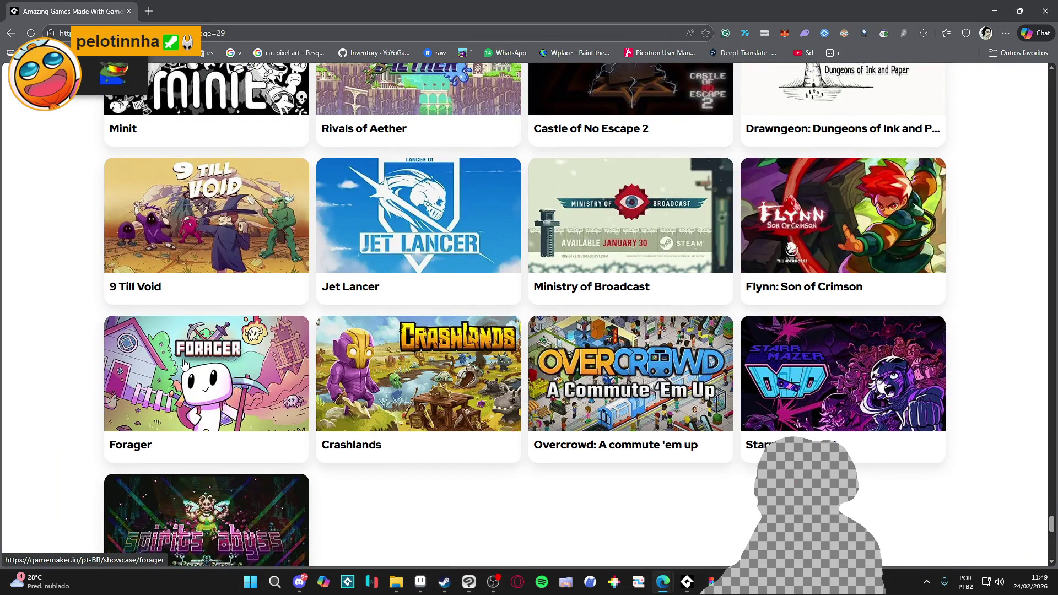
pyautogui.scroll(-1, 190, 353)
pyautogui.scroll(-2, 194, 326)
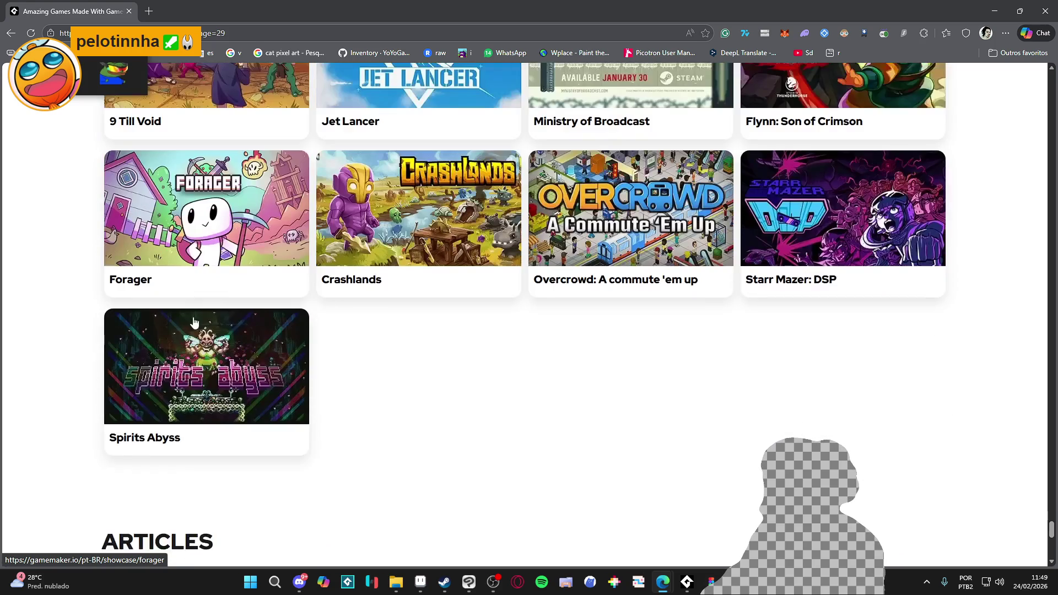
pyautogui.scroll(1, 196, 333)
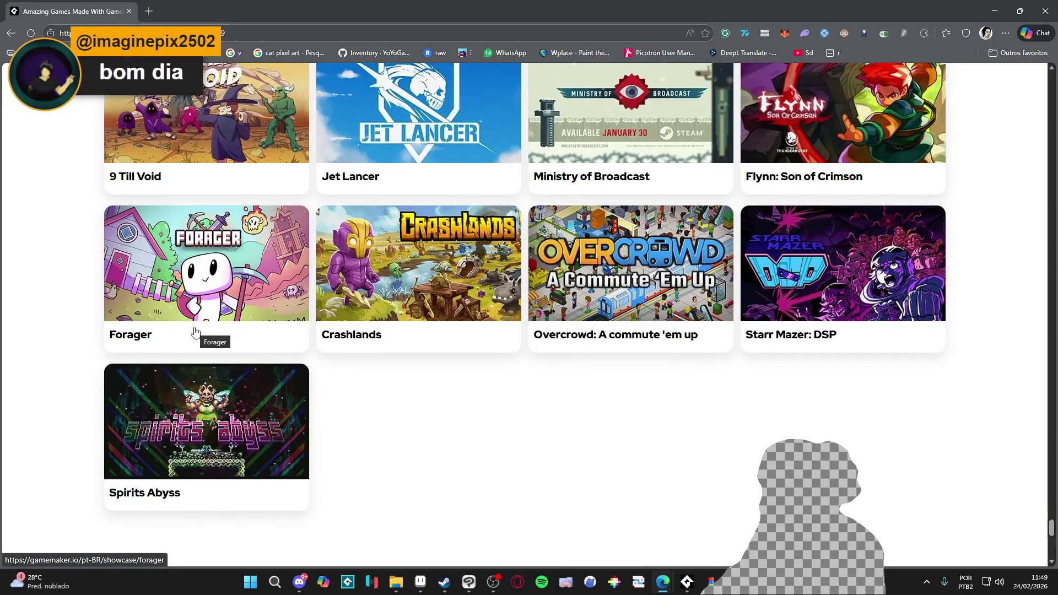
pyautogui.scroll(-4, 195, 332)
pyautogui.scroll(2, 195, 331)
pyautogui.scroll(1, 196, 331)
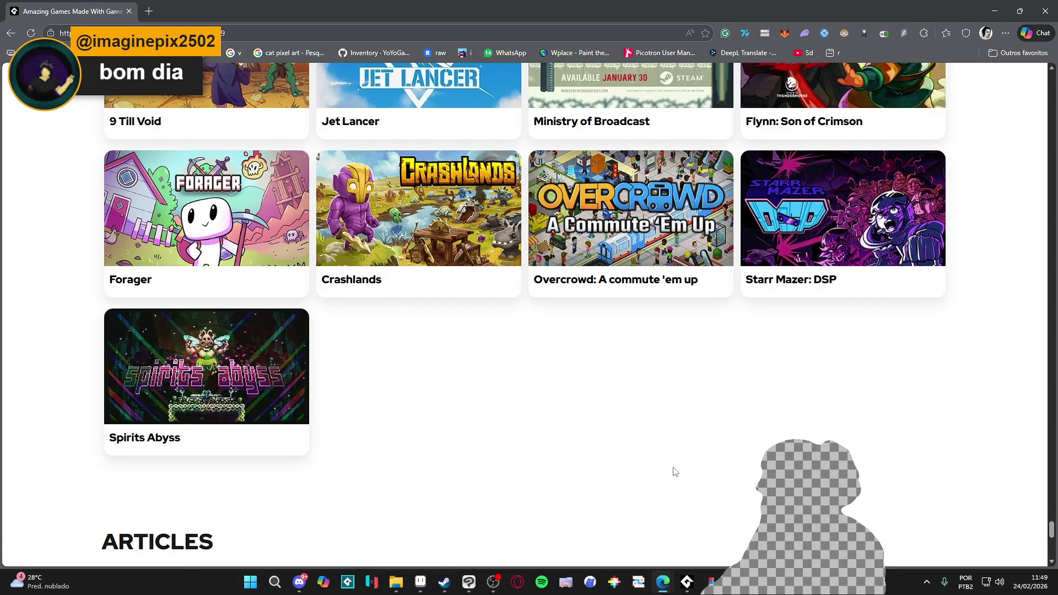
pyautogui.middleClick(949, 469)
pyautogui.scroll(20, 948, 468)
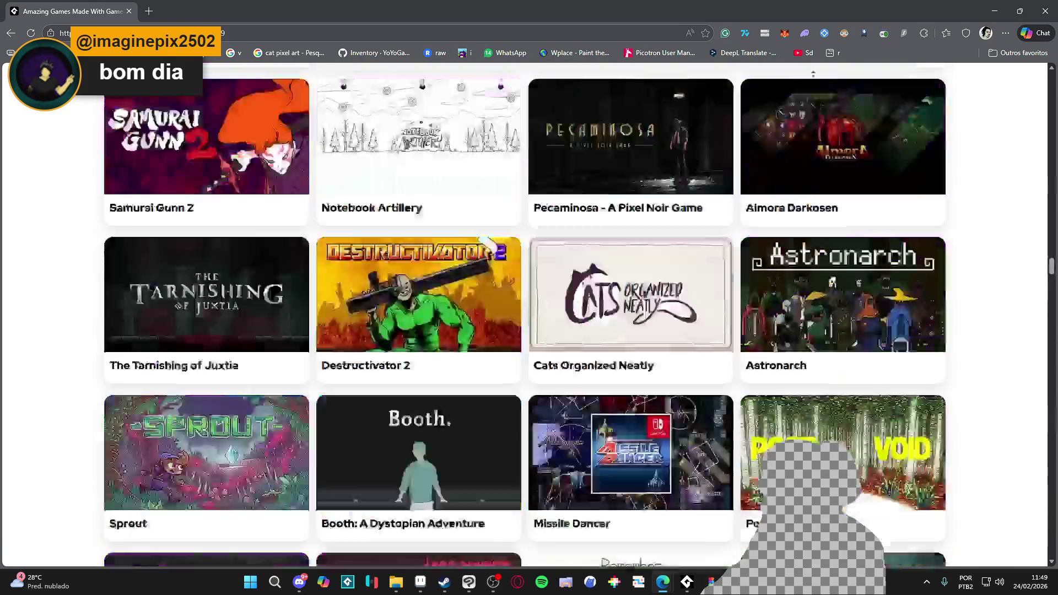
pyautogui.hotkey('alt', 'Tab')
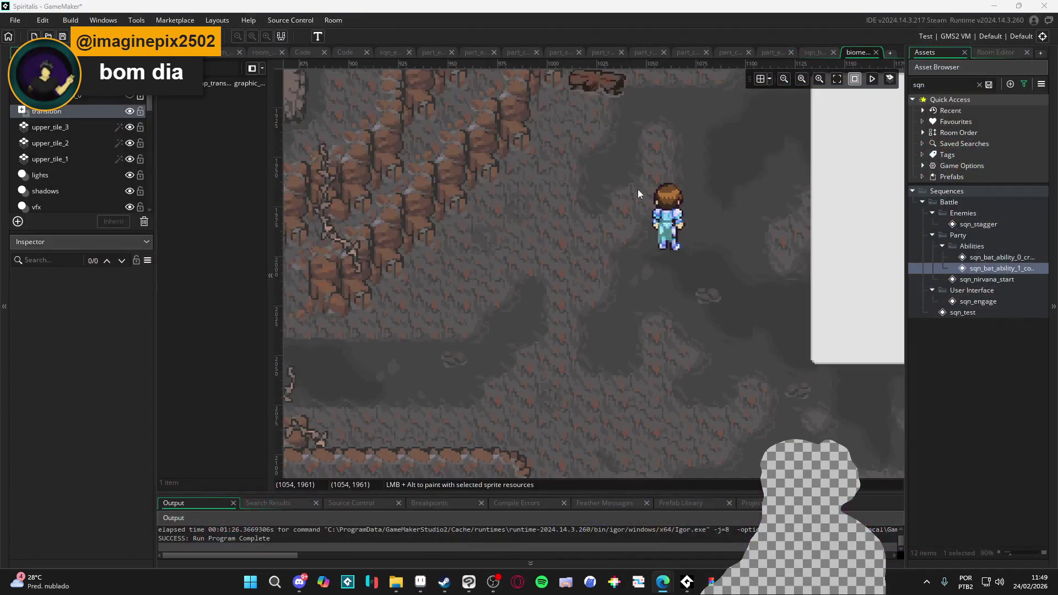
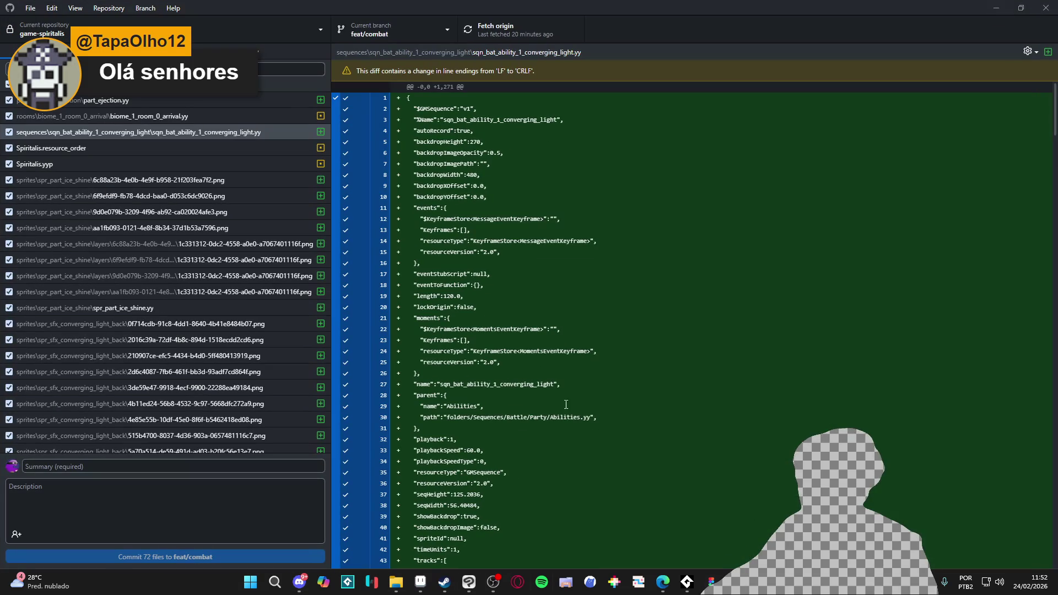
# - Commit the 72 files to feat/combat as 'converging_light_spell', push to origin, and return to GameMaker
pyautogui.scroll(-10, 165, 331)
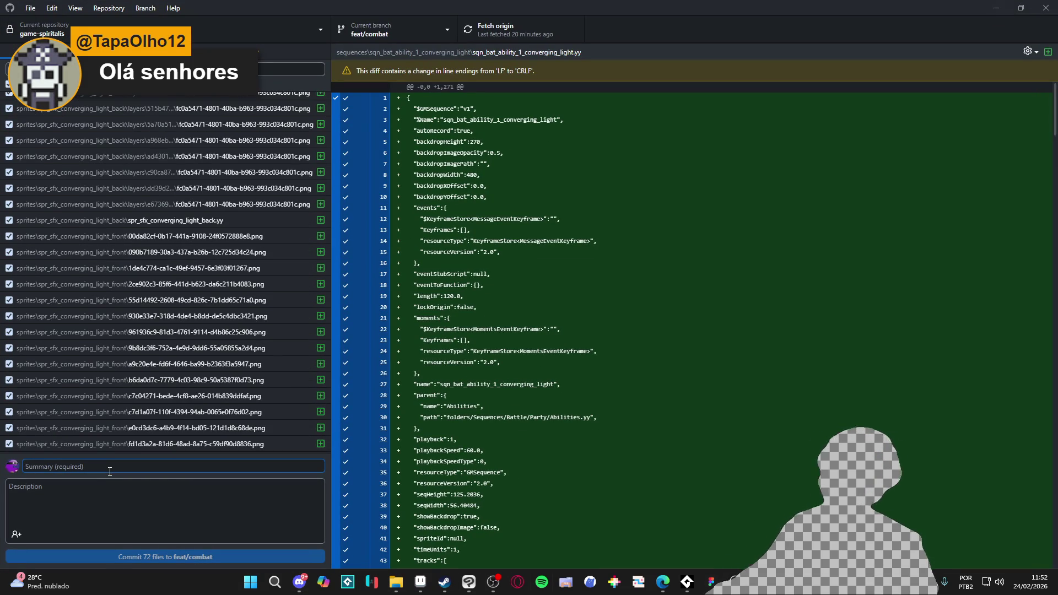
pyautogui.write('converging_light_spel')
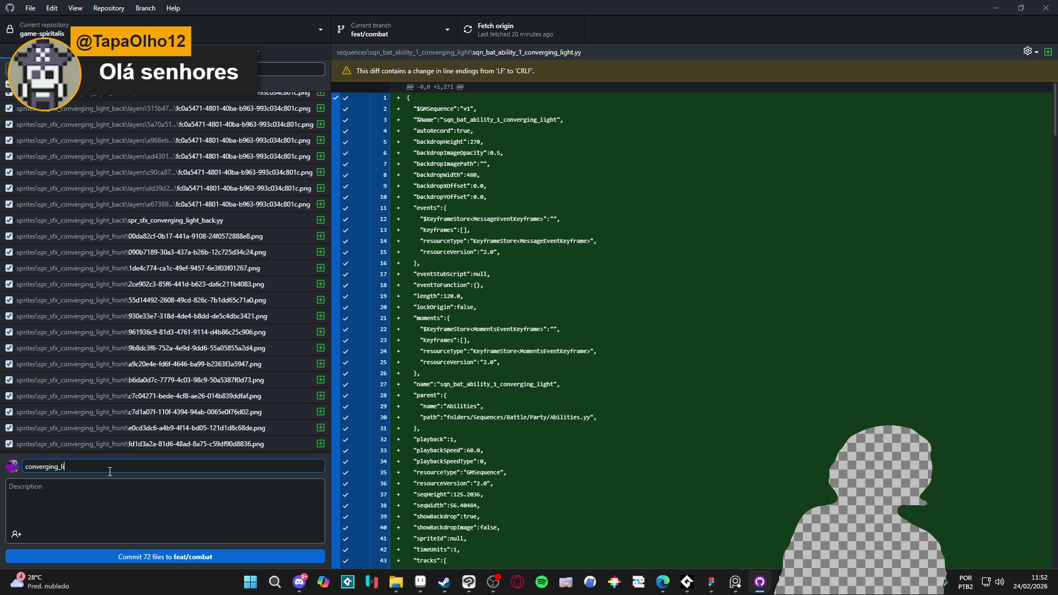
pyautogui.write('l')
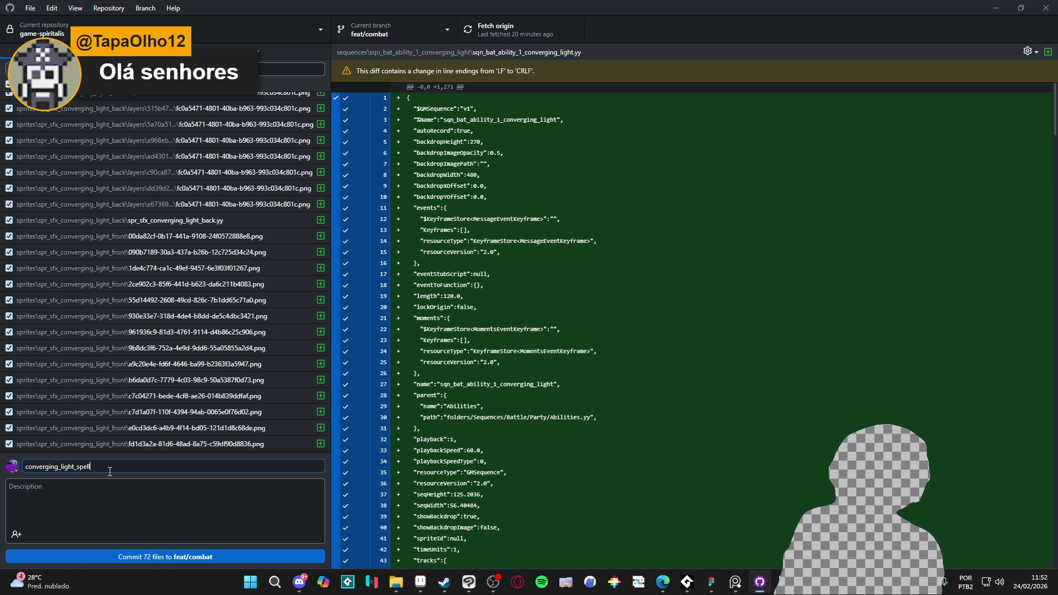
pyautogui.click(259, 552)
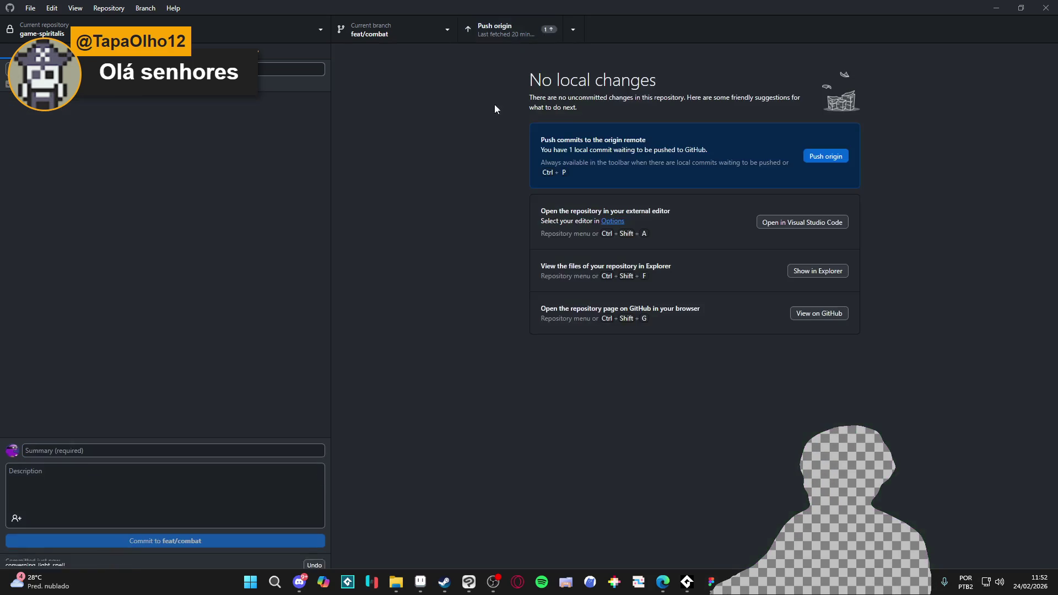
pyautogui.click(523, 30)
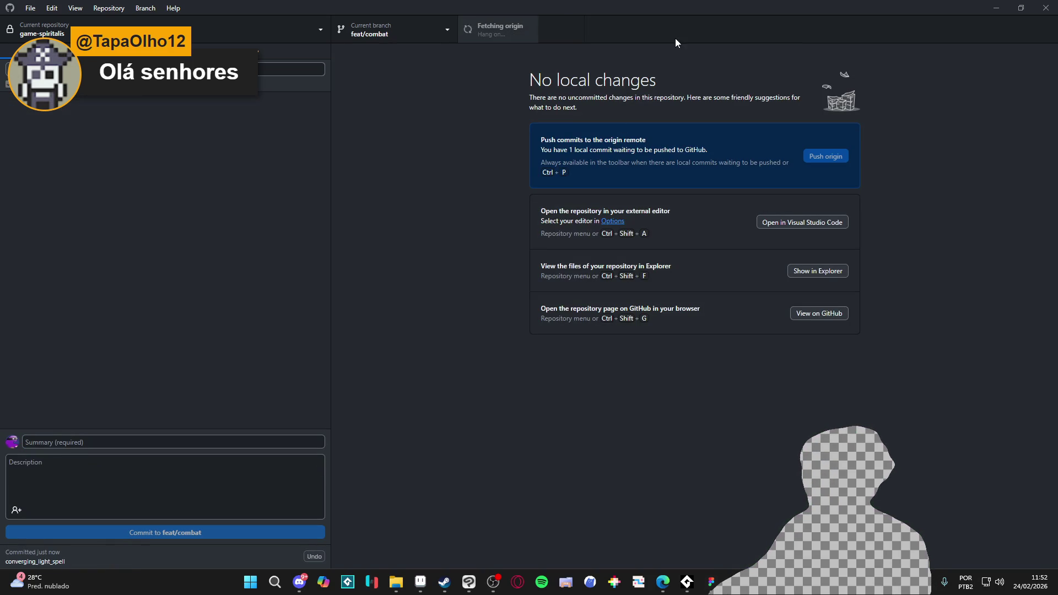
pyautogui.click(996, 8)
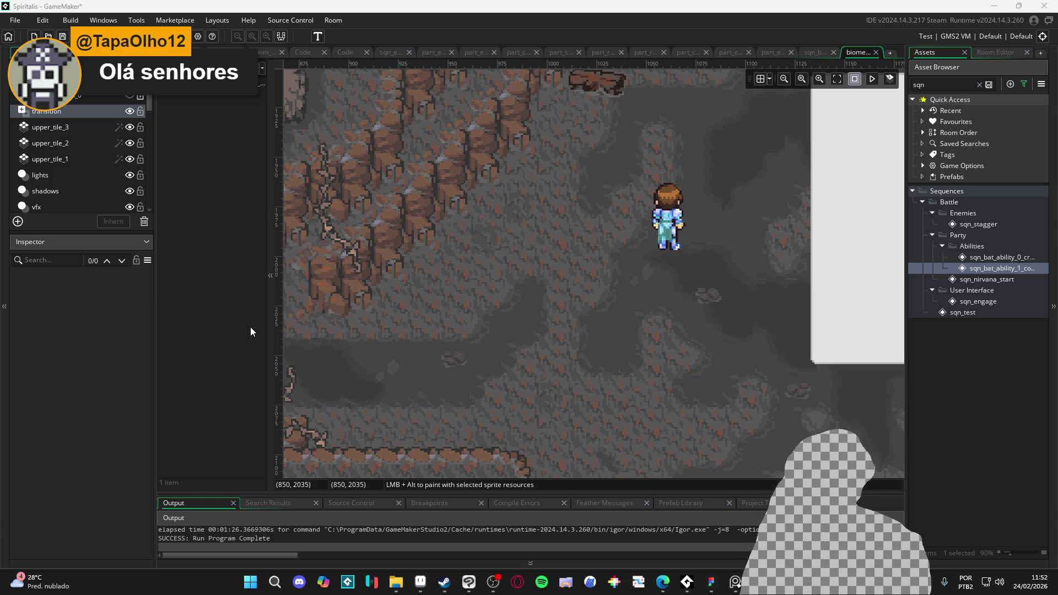
# - Test-run the game, select the sqn_bat_ability_1_converging instance, save biome_1_room_0_arrival, and run again
pyautogui.press('F5')
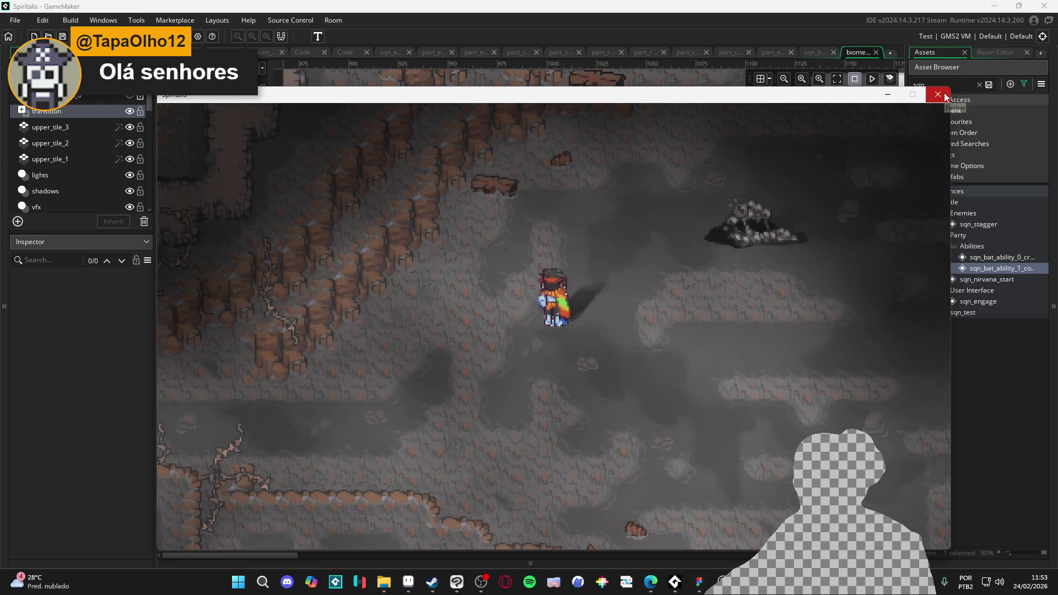
pyautogui.click(943, 96)
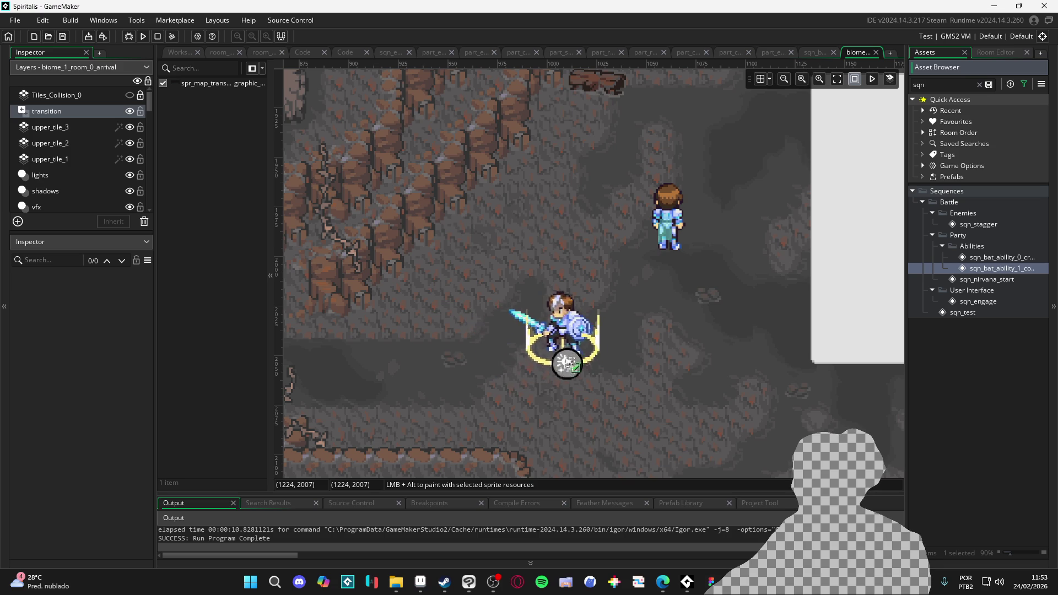
pyautogui.click(552, 284)
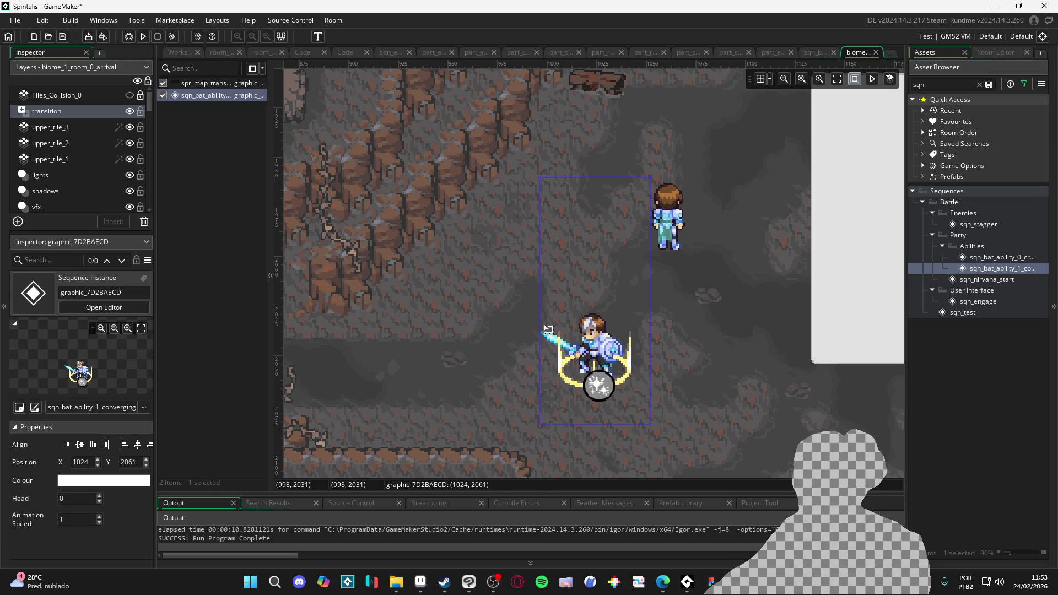
pyautogui.click(472, 356)
pyautogui.press('F5')
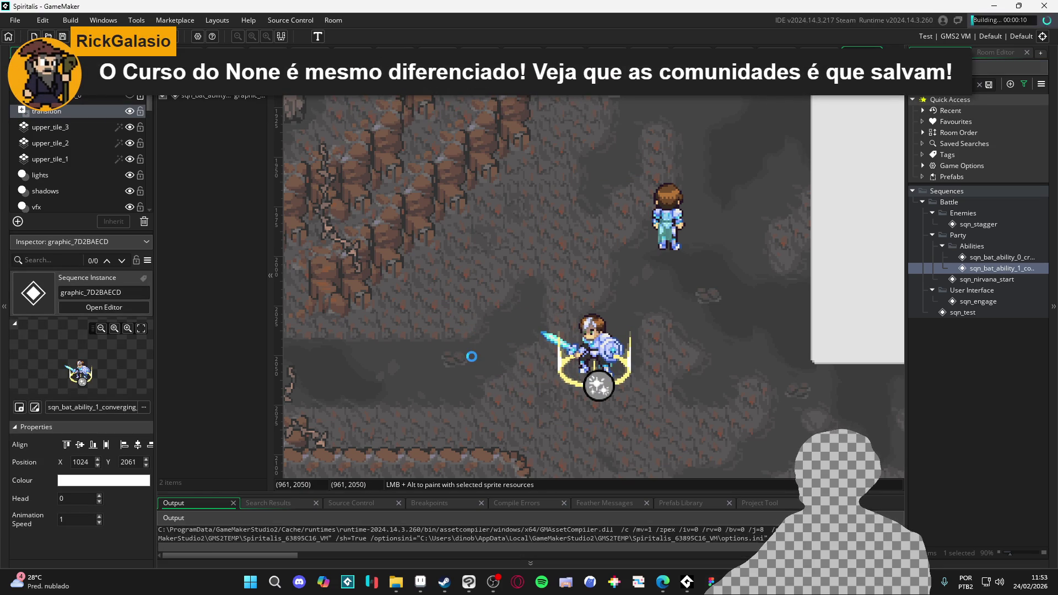